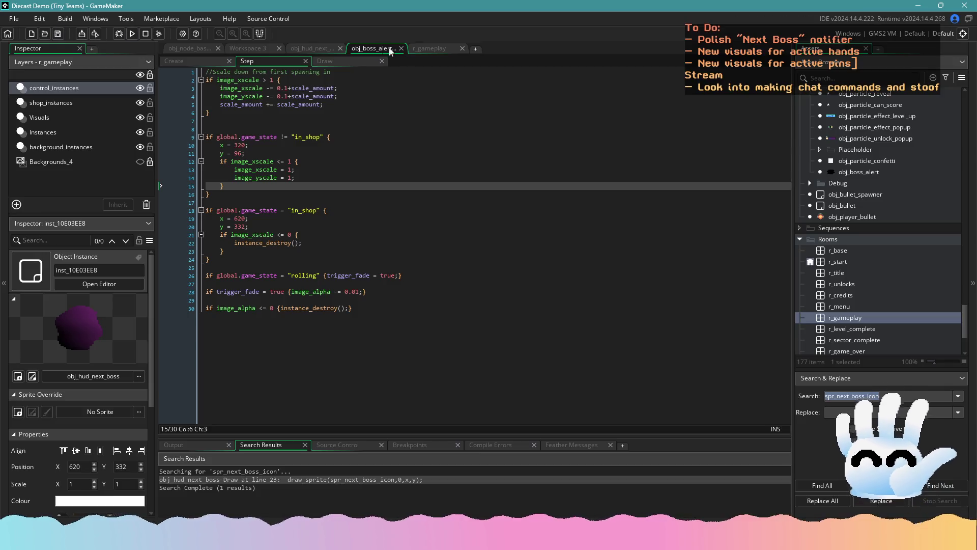
- Add a sprite_index = spr_boss_alert_shop line inside the Step event's in_shop block and save
{"action": "left_click", "coordinate": [347, 212]}
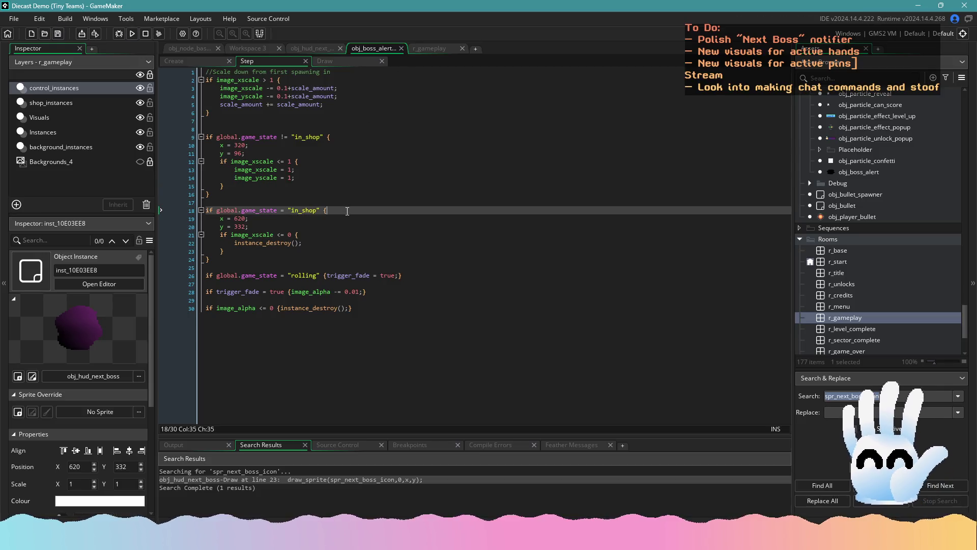
{"action": "key", "text": "BackSpace"}
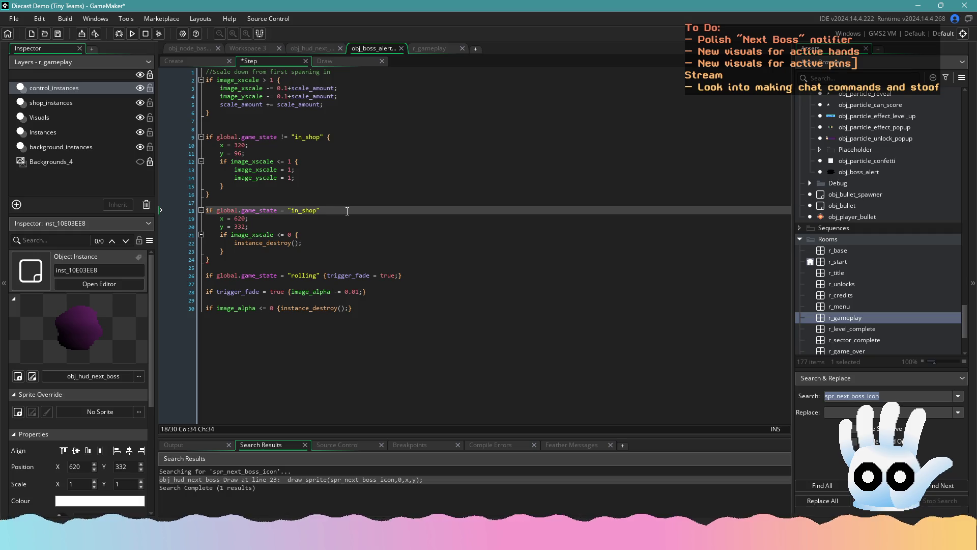
{"action": "type", "text": "{"}
{"action": "key", "text": "Return"}
{"action": "type", "text": "sprite_inde"}
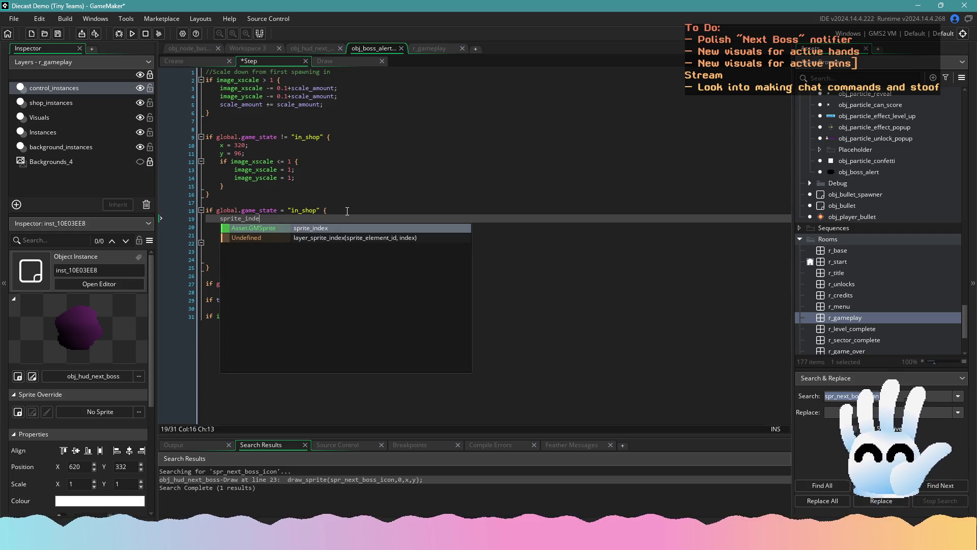
{"action": "type", "text": "x = spr_aler"}
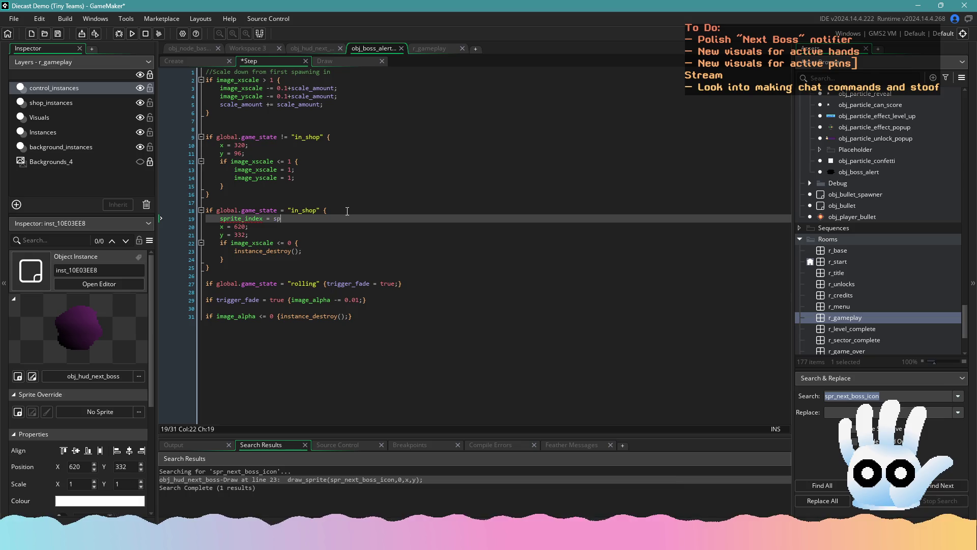
{"action": "key", "text": "BackSpace"}
{"action": "key", "text": "BackSpace"}
{"action": "key", "text": "BackSpace"}
{"action": "type", "text": "boss_alae"}
{"action": "key", "text": "Down"}
{"action": "key", "text": "Return"}
{"action": "type", "text": ";"}
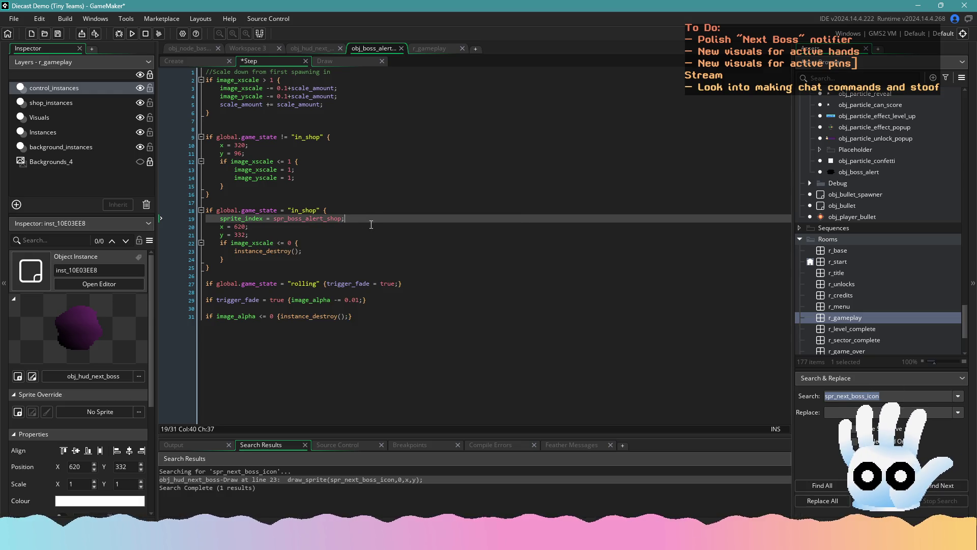
{"action": "key", "text": "ctrl+s"}
- Delete the new sprite_index line again and save the restored Step code before moving to Draw
{"action": "key", "text": "BackSpace"}
{"action": "key", "text": "BackSpace"}
{"action": "key", "text": "BackSpace"}
{"action": "type", "text": "a"}
{"action": "key", "text": "shift+Home"}
{"action": "key", "text": "shift+Home"}
{"action": "key", "text": "BackSpace"}
{"action": "key", "text": "BackSpace"}
{"action": "key", "text": "ctrl+s"}
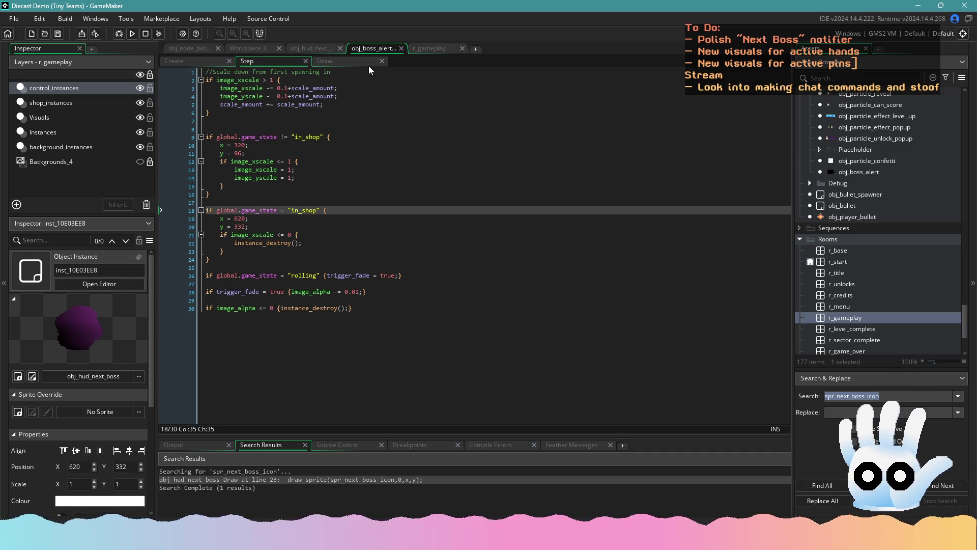
{"action": "left_click", "coordinate": [369, 65]}
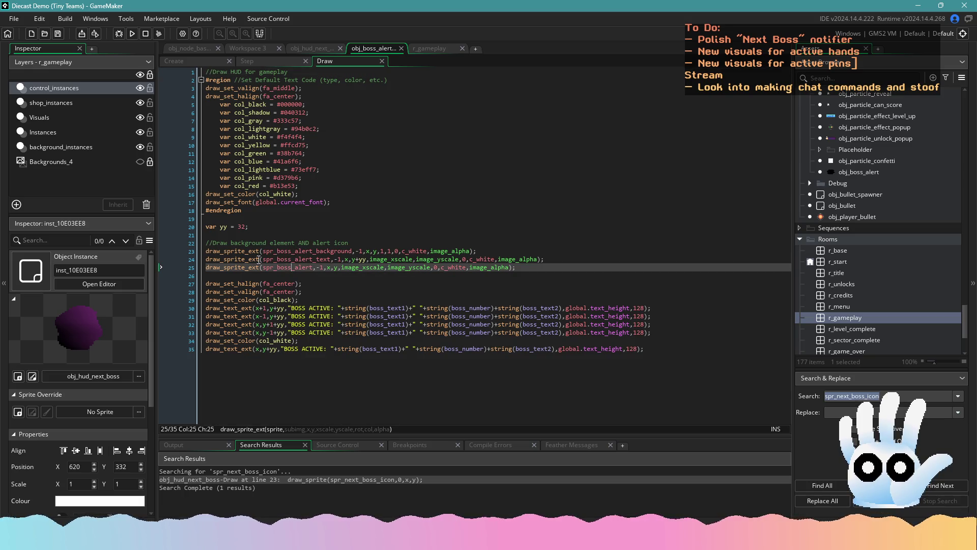
- Wrap the two draw_sprite_ext lines in if global.game_state != "in_shop" { } and save
{"action": "left_click", "coordinate": [205, 267]}
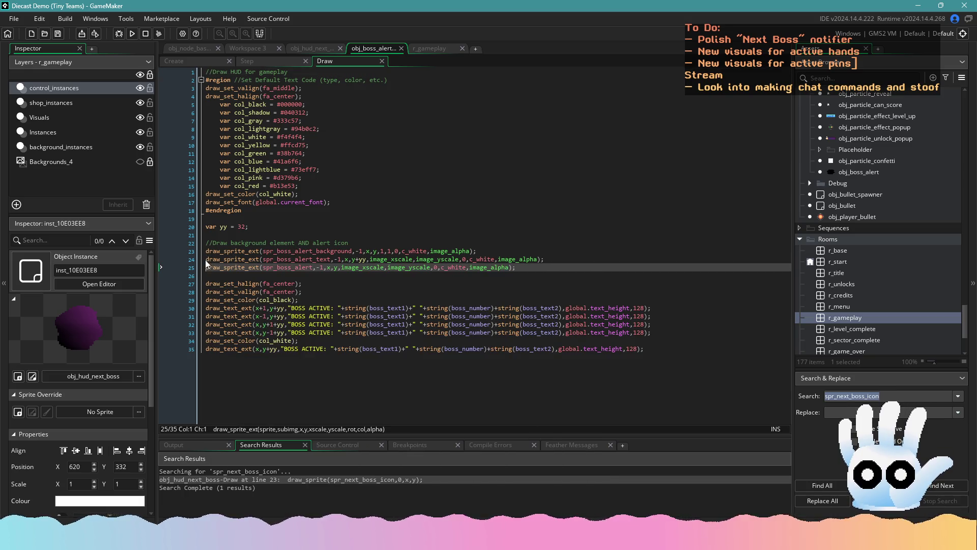
{"action": "left_click", "coordinate": [206, 259]}
{"action": "left_click", "coordinate": [494, 251]}
{"action": "key", "text": "Return"}
{"action": "type", "text": "if glob"}
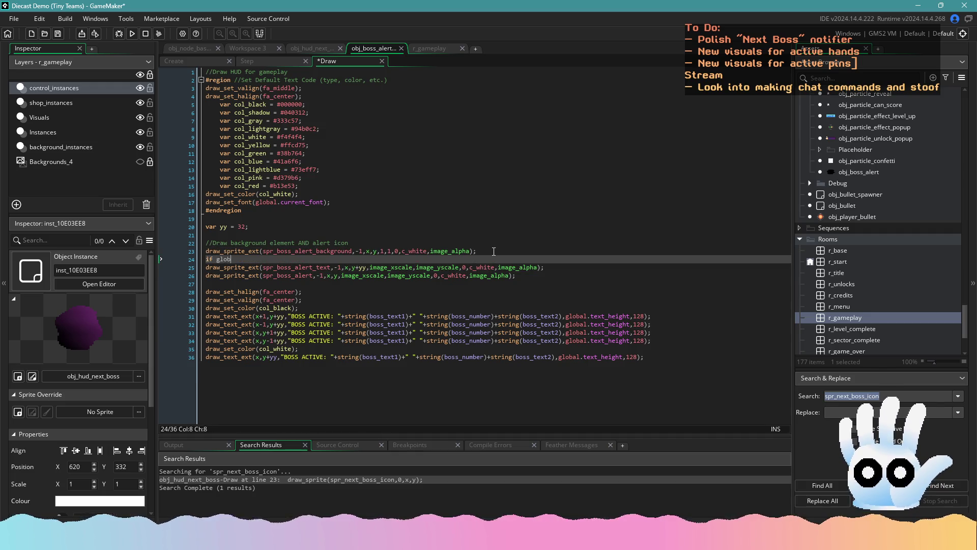
{"action": "type", "text": "al.game"}
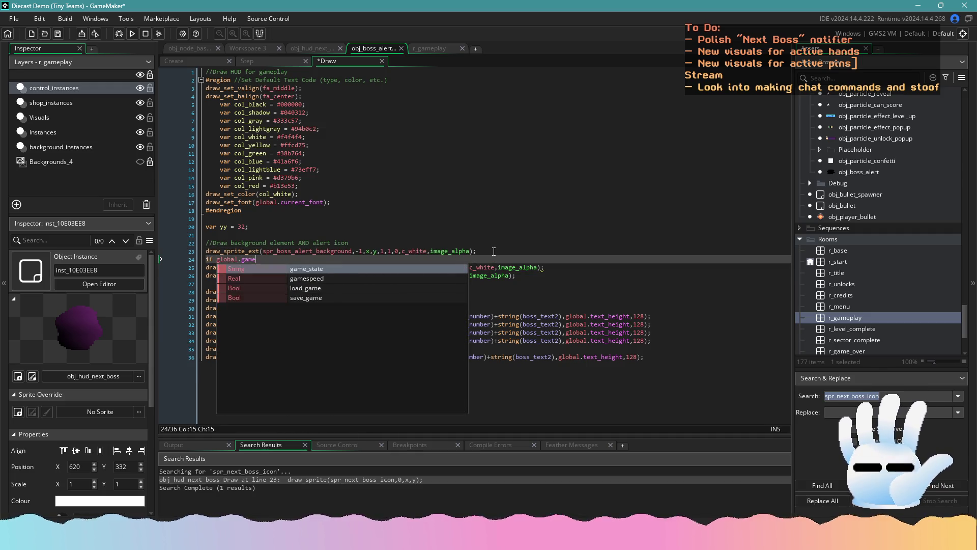
{"action": "type", "text": "_state != \"in_shop"}
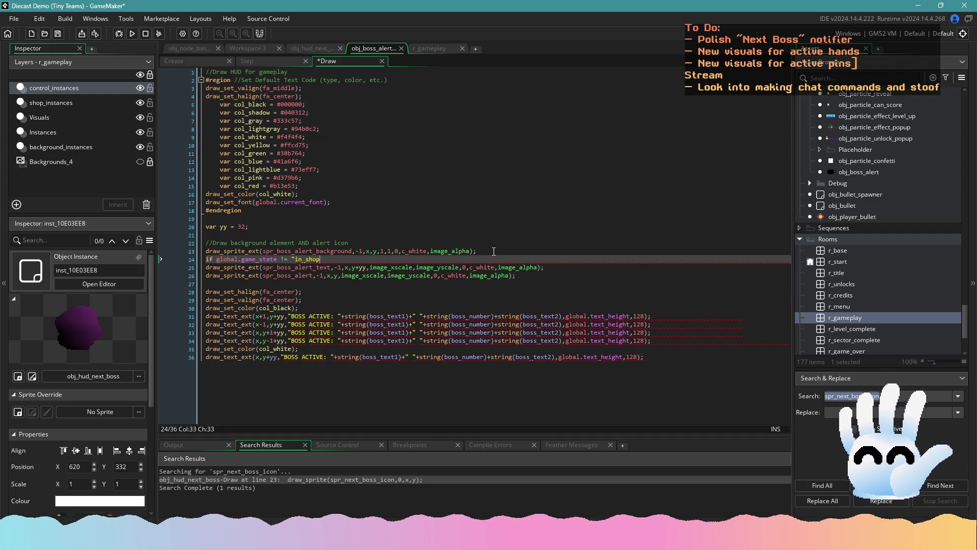
{"action": "type", "text": "\" {"}
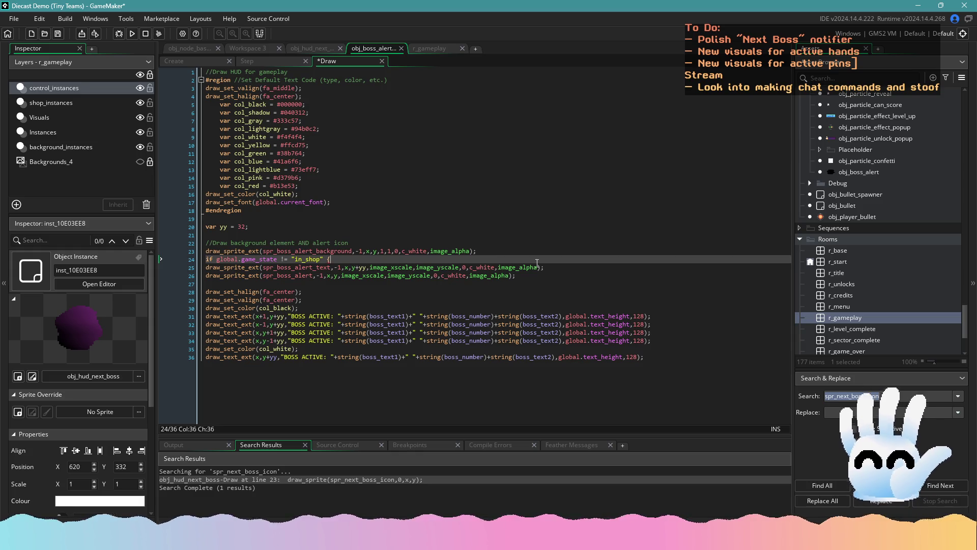
{"action": "left_click", "coordinate": [578, 275]}
{"action": "key", "text": "Return"}
{"action": "type", "text": "}"}
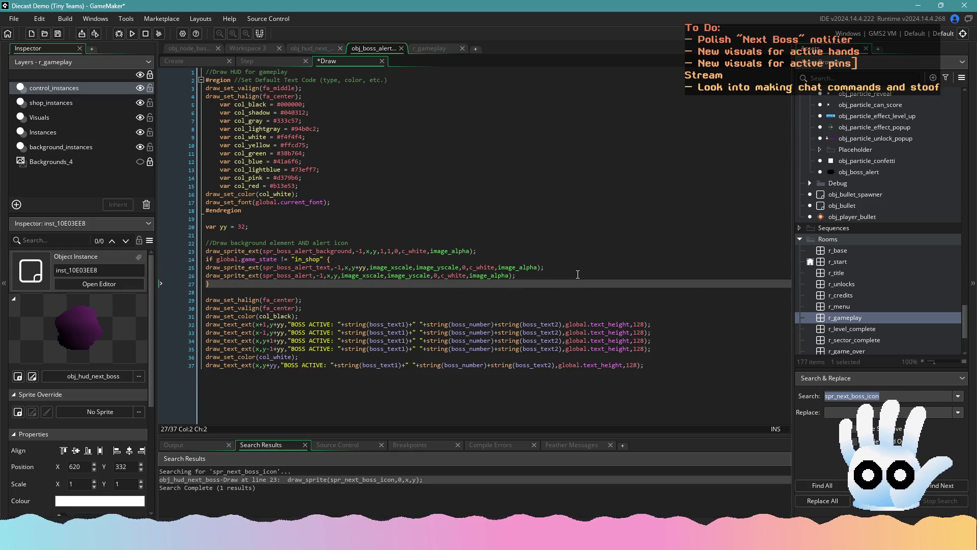
{"action": "left_click_drag", "start_coordinate": [206, 284], "coordinate": [133, 272]}
{"action": "key", "text": "Tab"}
{"action": "key", "text": "ctrl+s"}
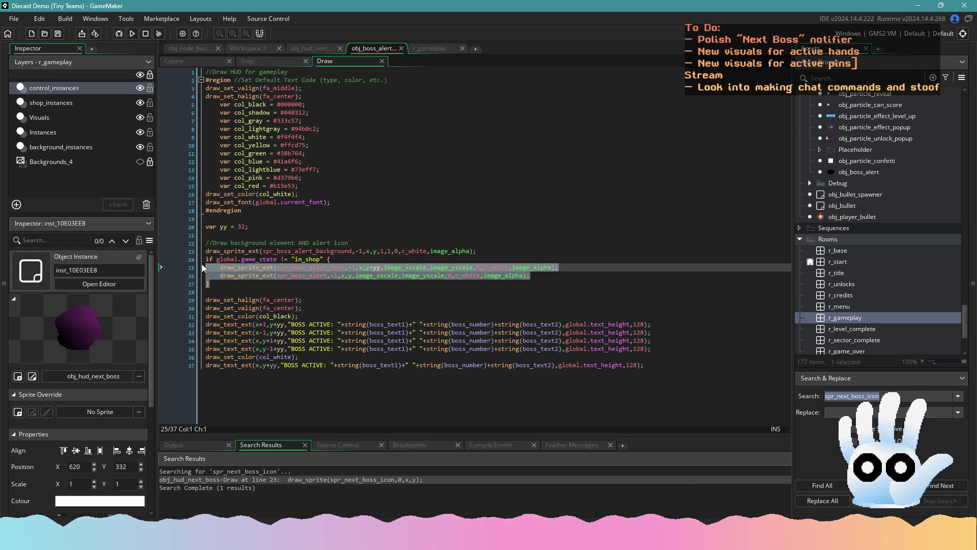
- Paste a copy of the block below, change its condition to = "in_shop", and drop its text-drawing line
{"action": "left_click", "coordinate": [221, 283]}
{"action": "key", "text": "Return"}
{"action": "key", "text": "BackSpace"}
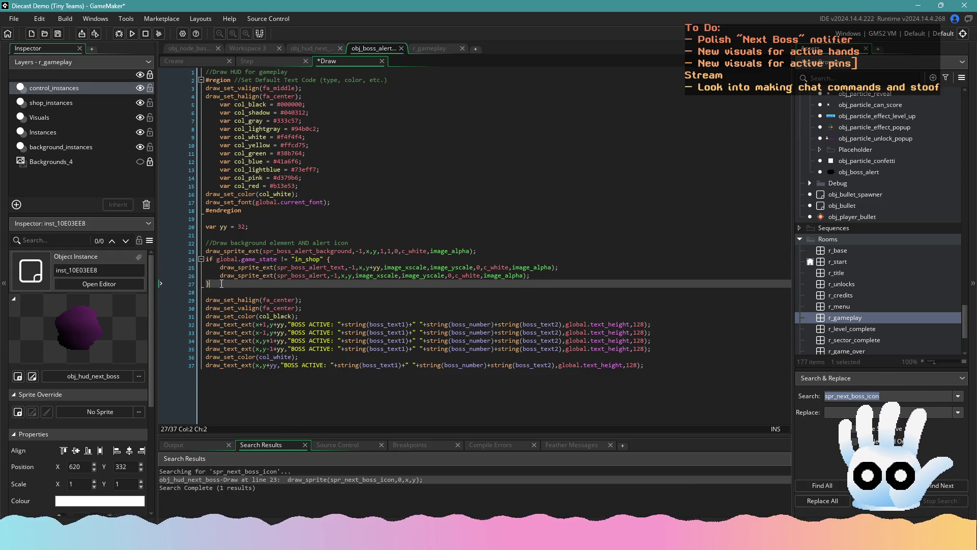
{"action": "key", "text": "Return"}
{"action": "type", "text": "if global.game_state != \"in_shop\" {     draw_sprite_ext(spr_boss_alert_text,-1,x,y+yy,image_xscale,image_yscale,0,c_white,image_alpha);     draw_sprite_ext(spr_boss_alert,-1,x,y,image_xscale,image_yscale,0,c_white,image_alpha); }"}
{"action": "left_click", "coordinate": [285, 291]}
{"action": "key", "text": "BackSpace"}
{"action": "key", "text": "End"}
{"action": "key", "text": "shift+Down"}
{"action": "key", "text": "shift+End"}
{"action": "key", "text": "BackSpace"}
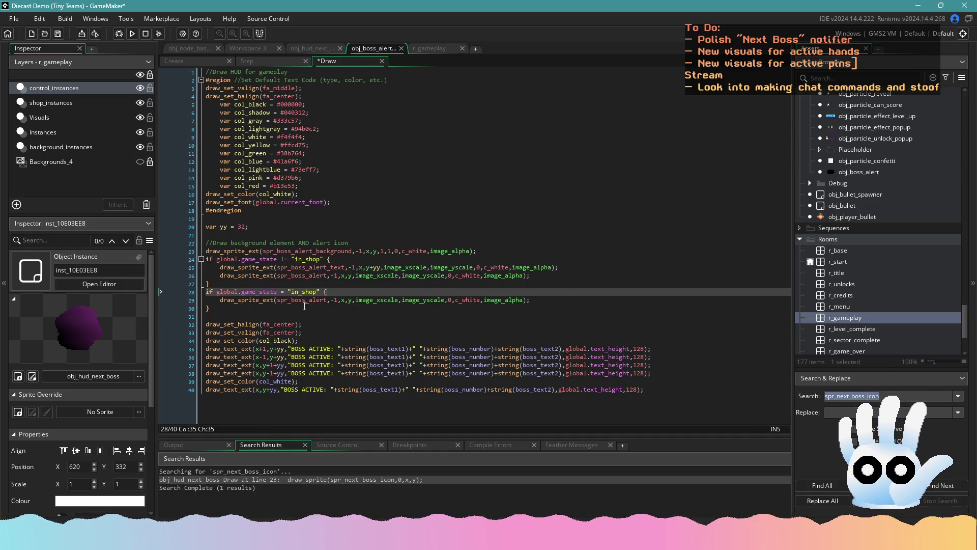
- Change the copied block's sprite to spr_boss_alert_shop and save the Draw code
{"action": "left_click", "coordinate": [326, 300]}
{"action": "type", "text": "_shop"}
{"action": "key", "text": "ctrl+s"}
{"action": "left_click", "coordinate": [333, 300]}
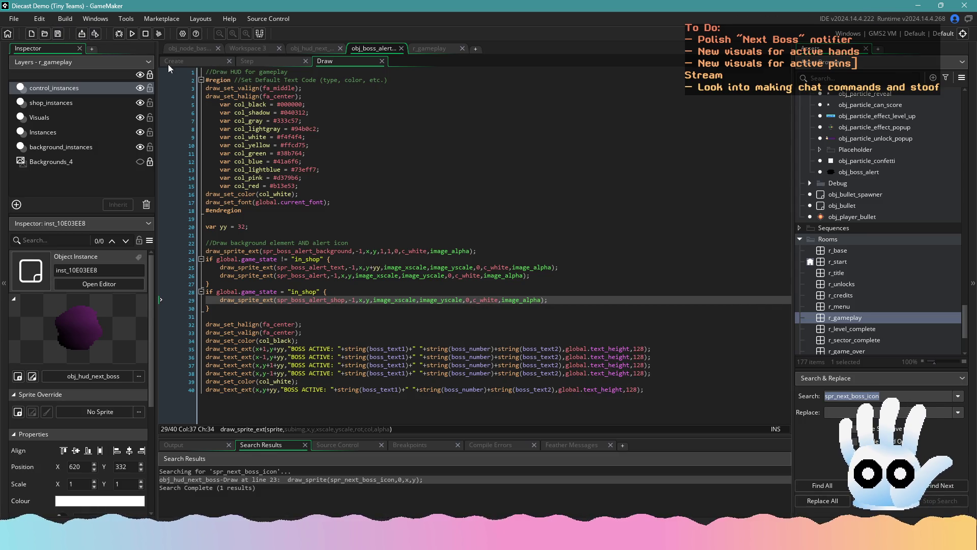
{"action": "left_click", "coordinate": [292, 49]}
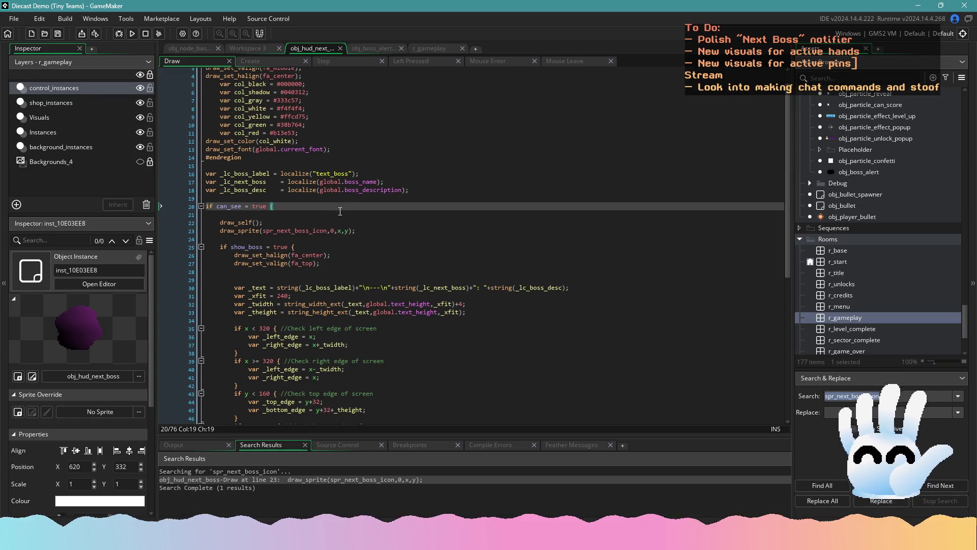
- Reorder obj_hud_next_boss's events so Draw follows Step, and check Create's spawn_alert line
{"action": "left_click_drag", "start_coordinate": [201, 59], "coordinate": [352, 62]}
{"action": "left_click", "coordinate": [191, 60]}
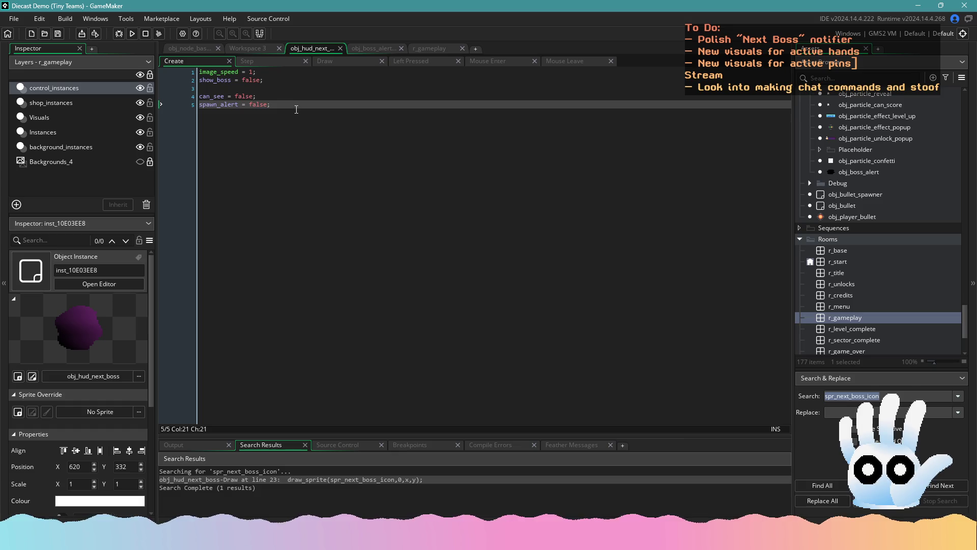
{"action": "left_click", "coordinate": [169, 111]}
{"action": "left_click", "coordinate": [248, 71]}
{"action": "left_click", "coordinate": [248, 62]}
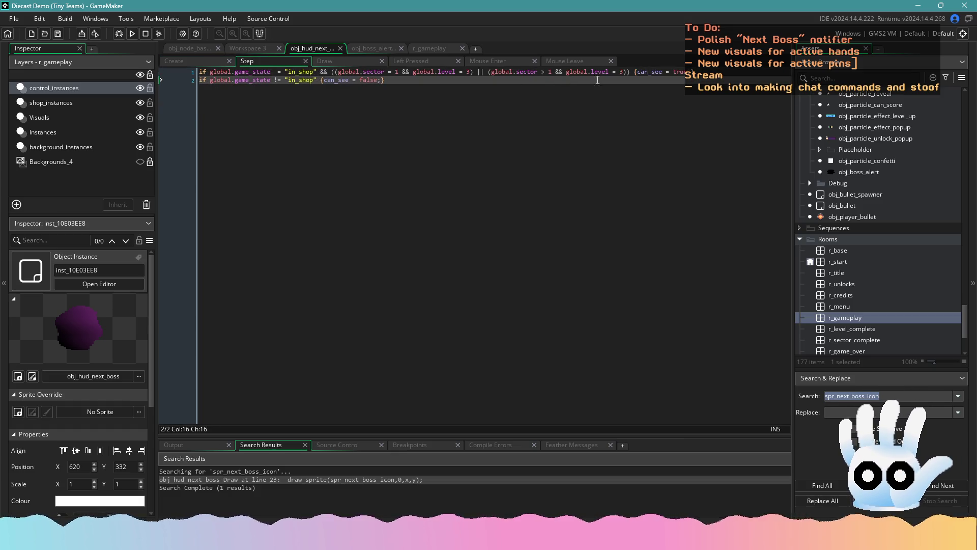
- Make line 1's in_shop level-3 check in the Step code set spawn_alert to true
{"action": "left_click", "coordinate": [692, 71]}
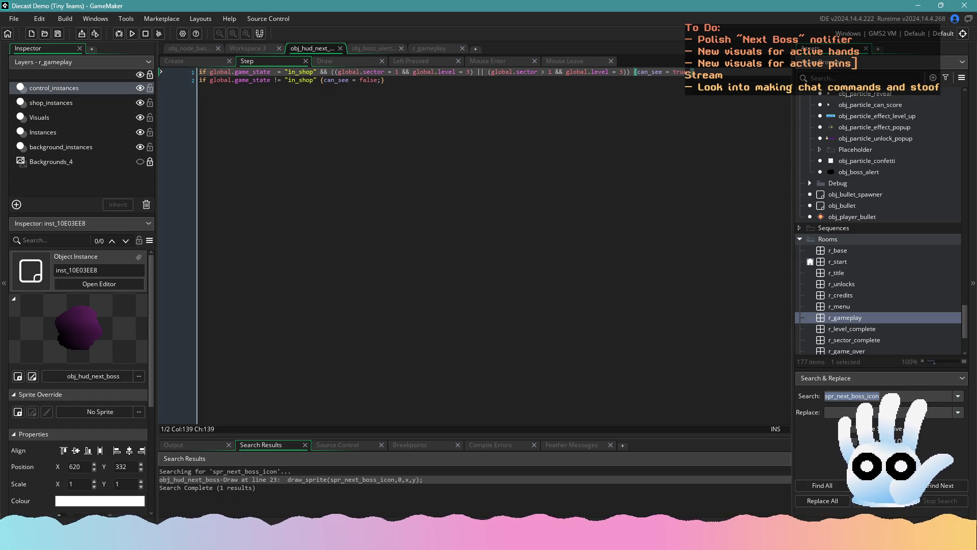
{"action": "type", "text": "show_alert = false;"}
{"action": "key", "text": "BackSpace"}
{"action": "key", "text": "BackSpace"}
{"action": "key", "text": "BackSpace"}
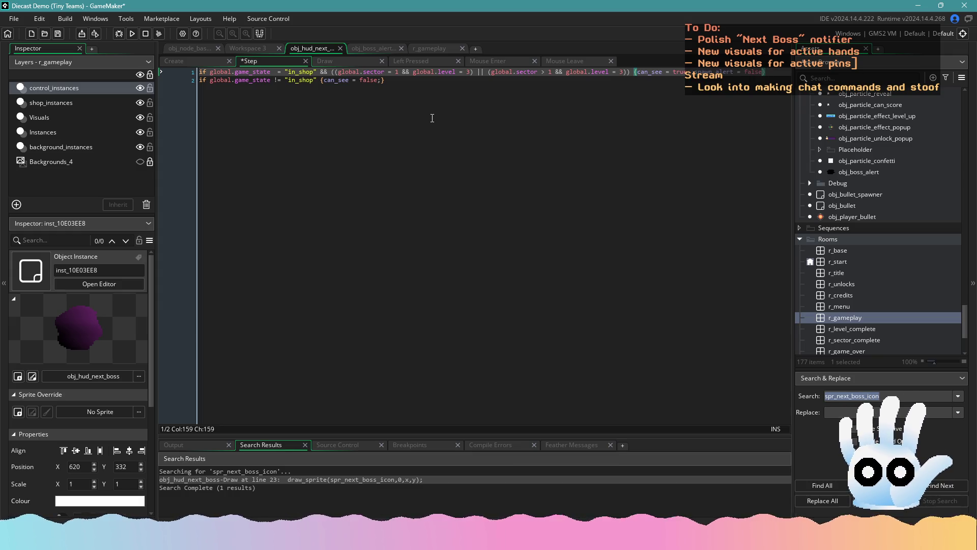
{"action": "type", "text": "true"}
{"action": "key", "text": "ctrl+s"}
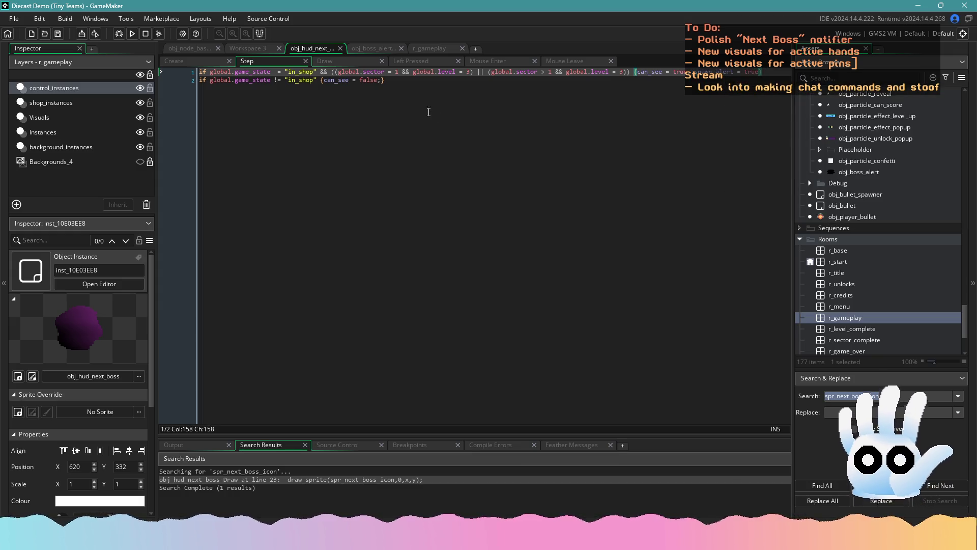
{"action": "type", "text": ";"}
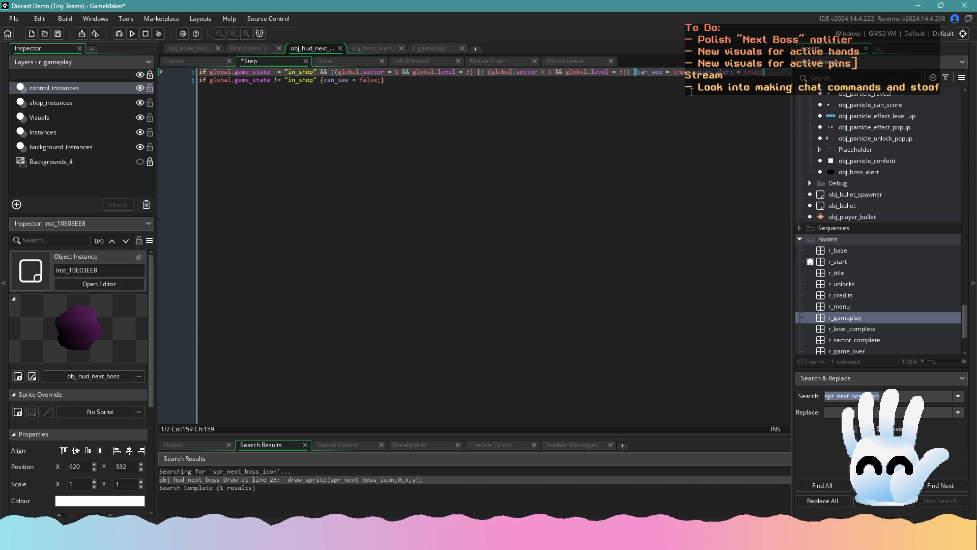
{"action": "left_click", "coordinate": [698, 72]}
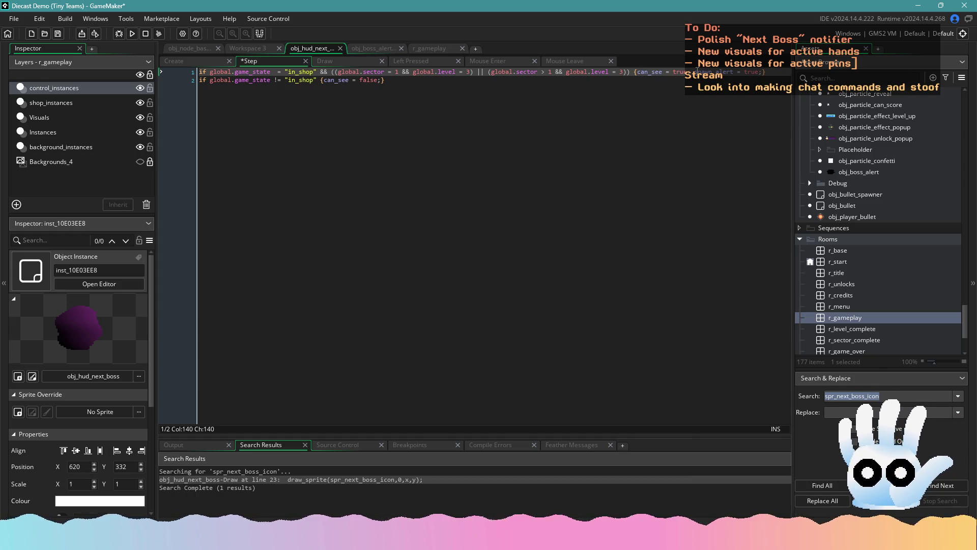
{"action": "type", "text": "spawn_alert ="}
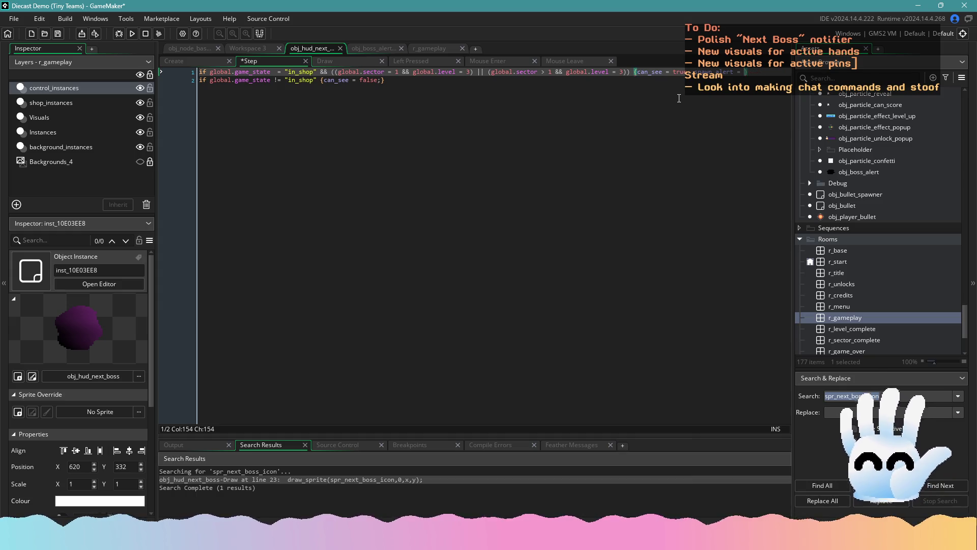
{"action": "key", "text": "BackSpace"}
{"action": "key", "text": "BackSpace"}
{"action": "key", "text": "BackSpace"}
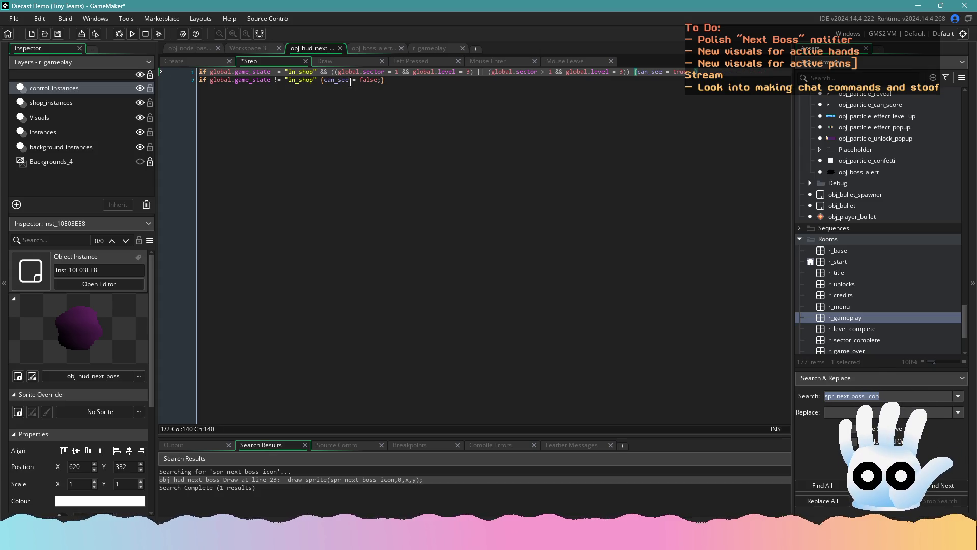
{"action": "left_click", "coordinate": [210, 62]}
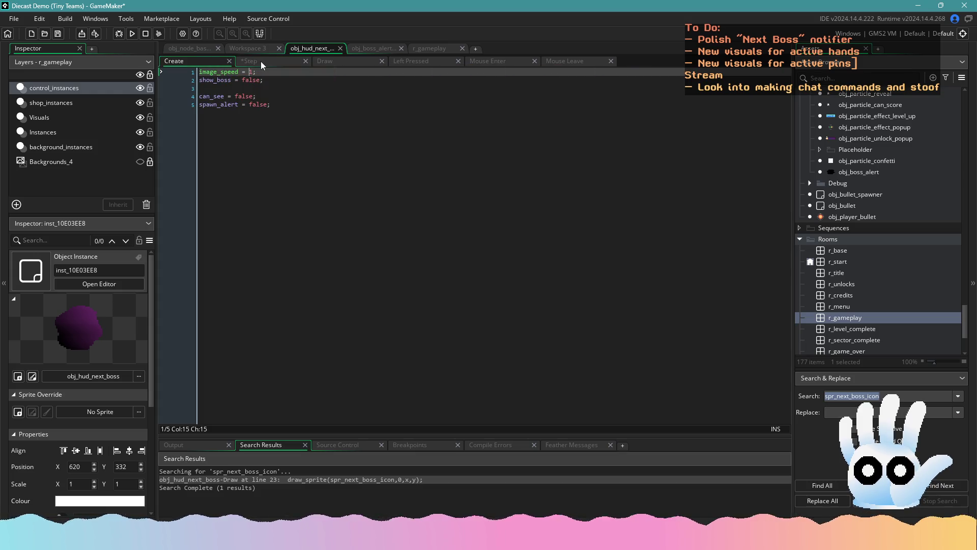
- Set spawn_alert to true in the shop check and append spawn_alert = false; to line 2
{"action": "left_click", "coordinate": [261, 61]}
{"action": "type", "text": "spawn_alert = false;"}
{"action": "key", "text": "ctrl+s"}
{"action": "double_click", "coordinate": [751, 71]}
{"action": "type", "text": "true"}
{"action": "key", "text": "ctrl+s"}
{"action": "left_click", "coordinate": [381, 81]}
{"action": "type", "text": "; spawn_alert = false;"}
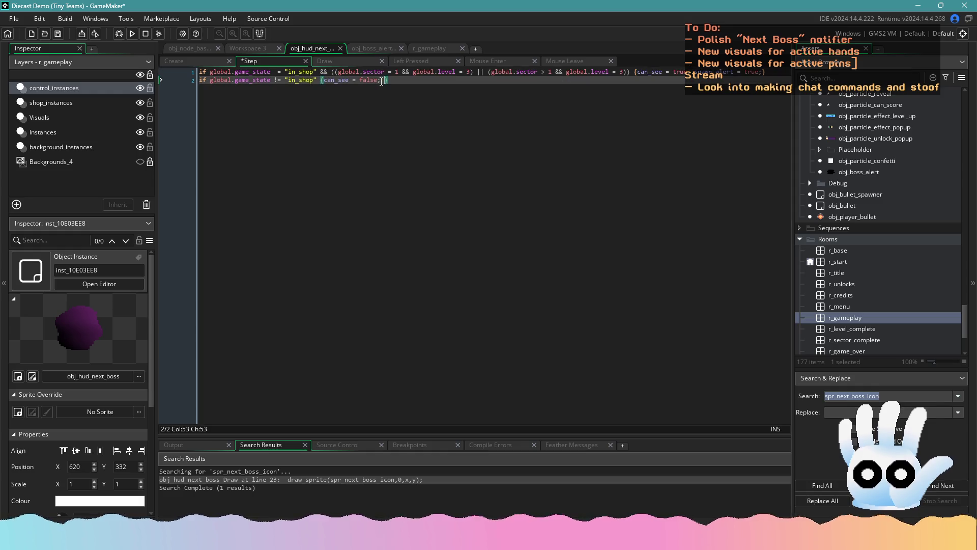
{"action": "key", "text": "ctrl+s"}
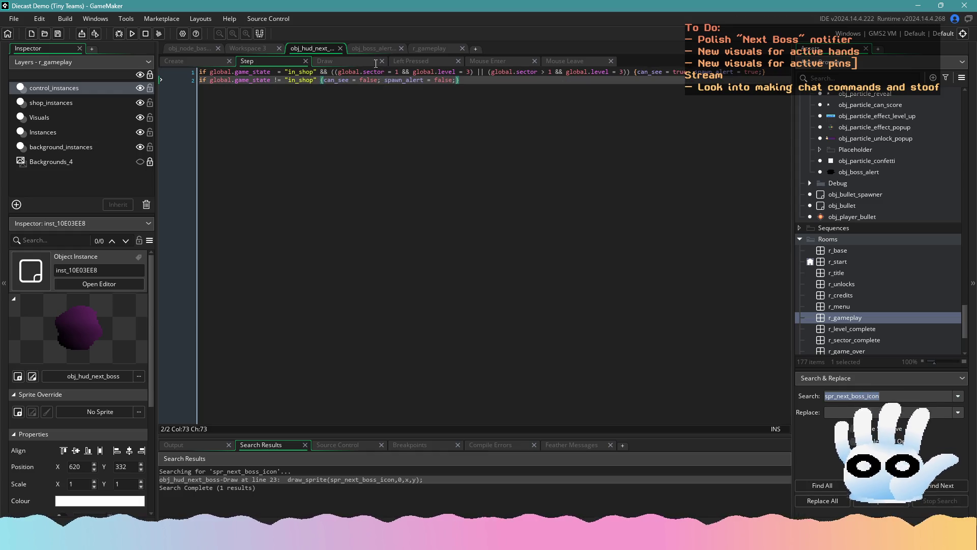
- Add an if spawn_alert = true { } block containing an unfinished instance_create_depth( call
{"action": "left_click", "coordinate": [512, 130]}
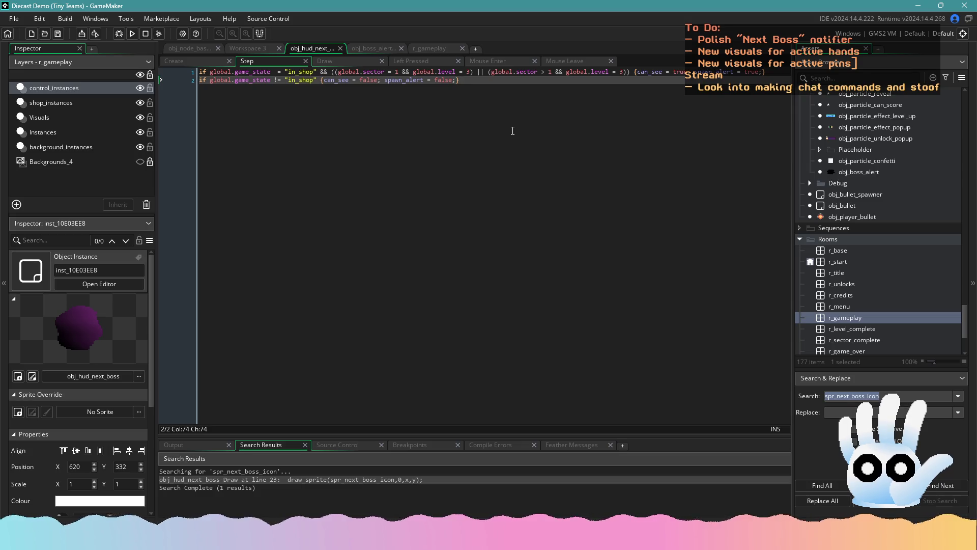
{"action": "key", "text": "Return"}
{"action": "key", "text": "Return"}
{"action": "type", "text": "if spawn_a"}
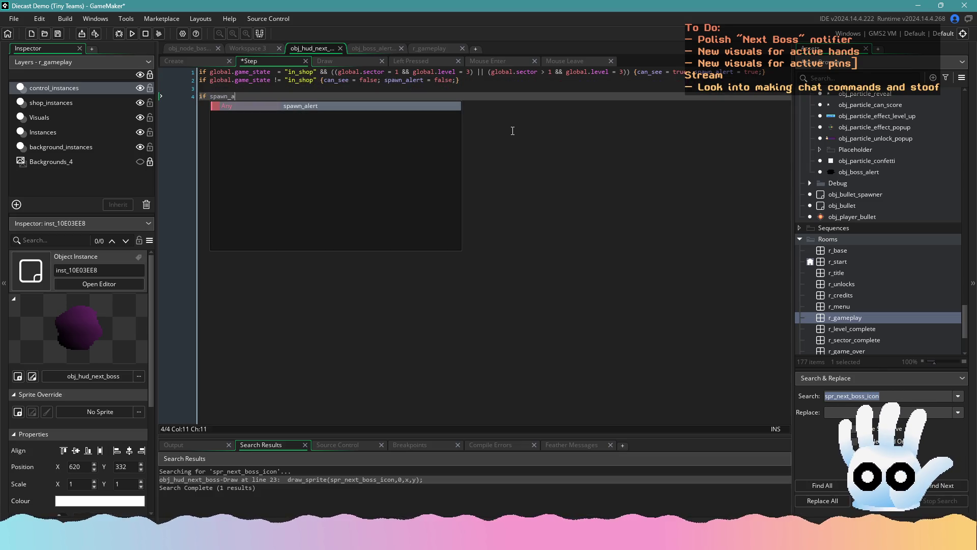
{"action": "type", "text": "lert = "}
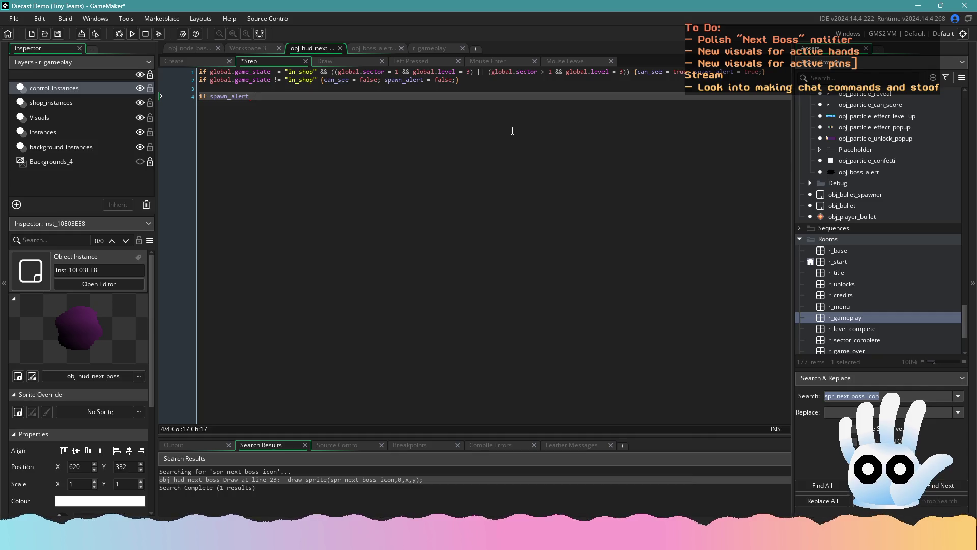
{"action": "type", "text": "true {"}
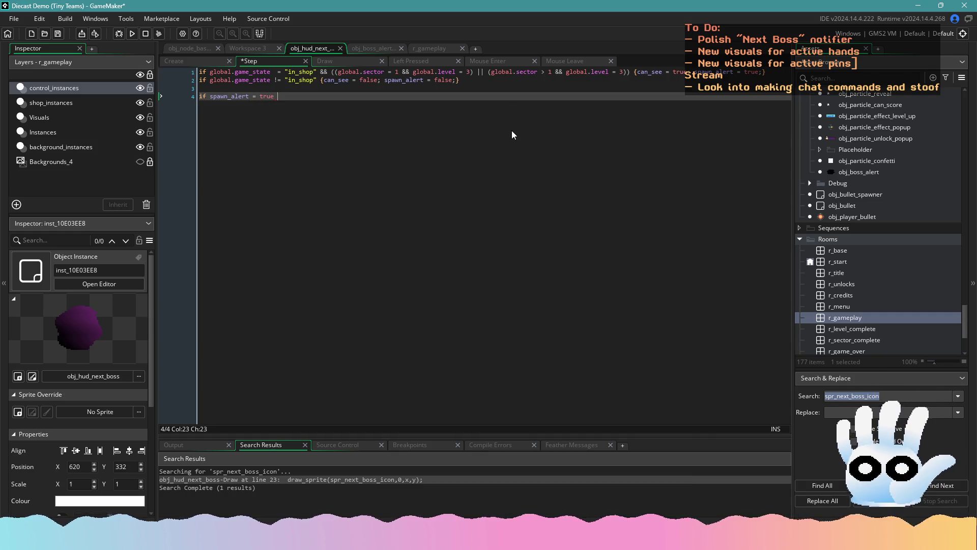
{"action": "key", "text": "Return"}
{"action": "type", "text": "}"}
{"action": "key", "text": "Up"}
{"action": "key", "text": "ctrl+Right"}
{"action": "key", "text": "ctrl+Right"}
{"action": "key", "text": "shift+ctrl+Right"}
{"action": "key", "text": "shift+ctrl+Right"}
{"action": "key", "text": "shift+ctrl+Right"}
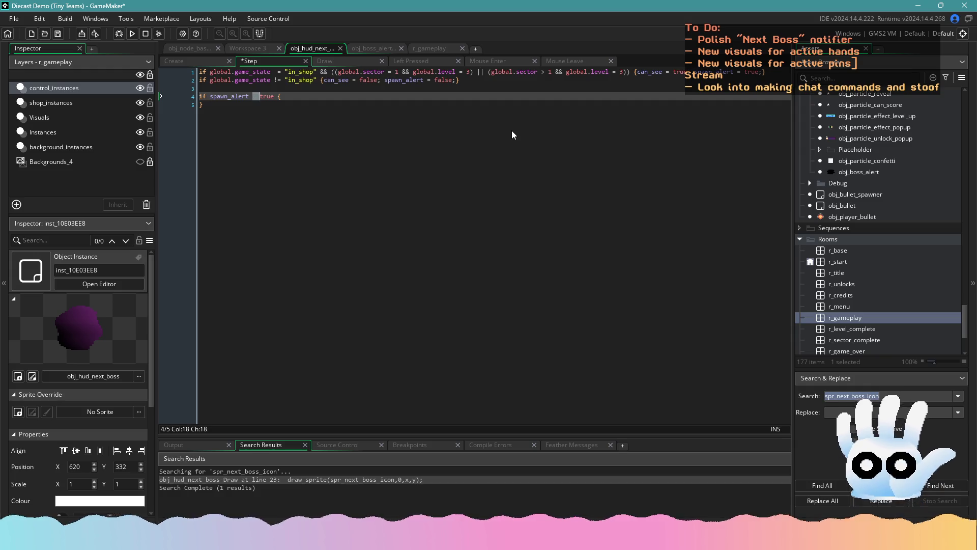
{"action": "key", "text": "Return"}
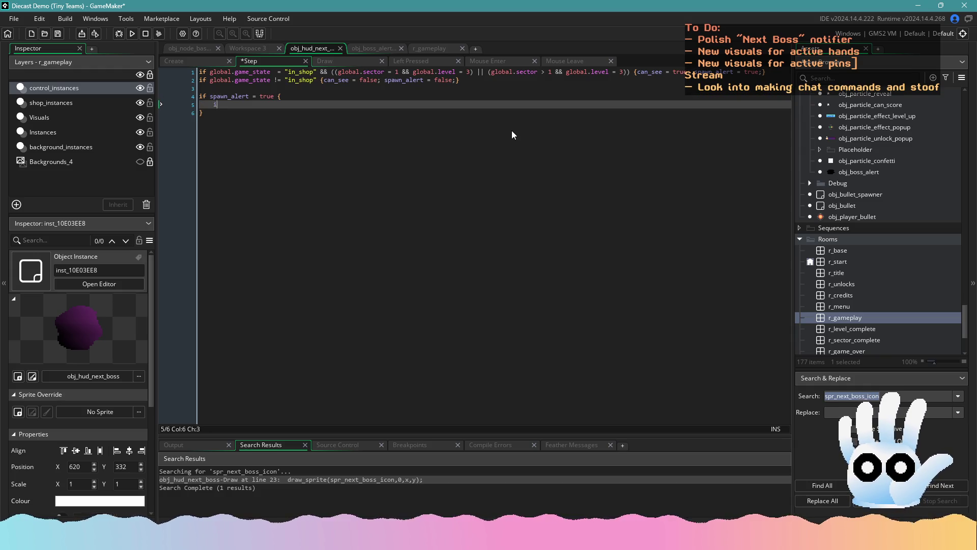
{"action": "type", "text": "nstance_create"}
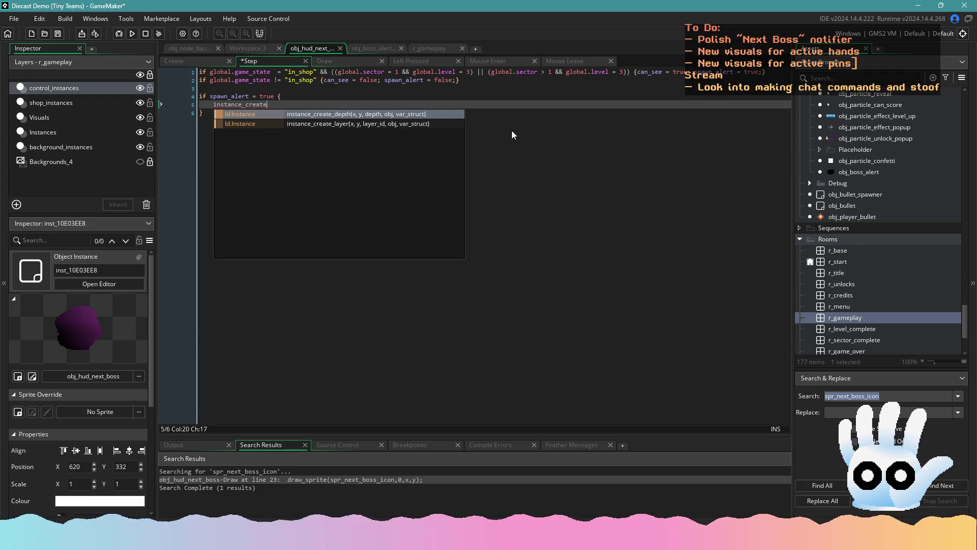
{"action": "key", "text": "Return"}
{"action": "type", "text": "x,y,"}
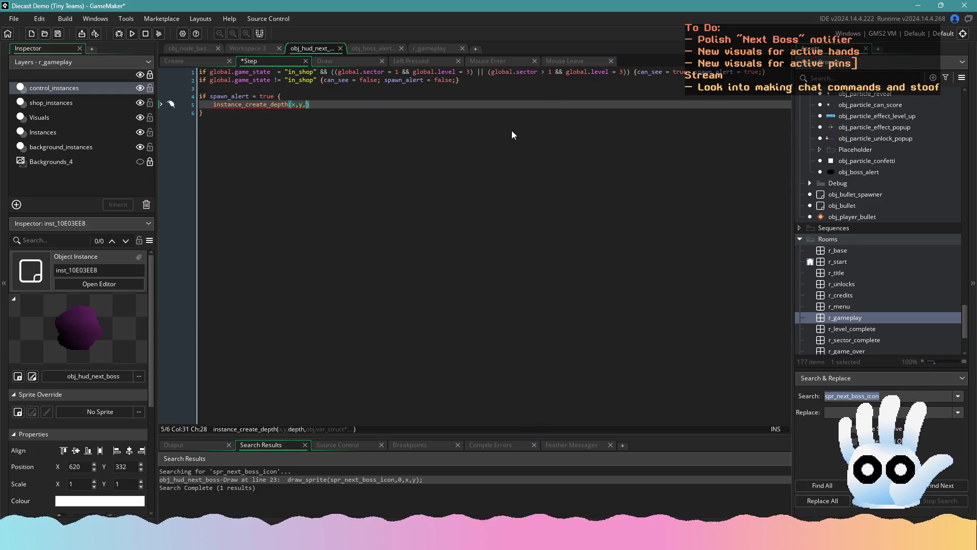
{"action": "key", "text": "BackSpace"}
{"action": "key", "text": "BackSpace"}
{"action": "key", "text": "BackSpace"}
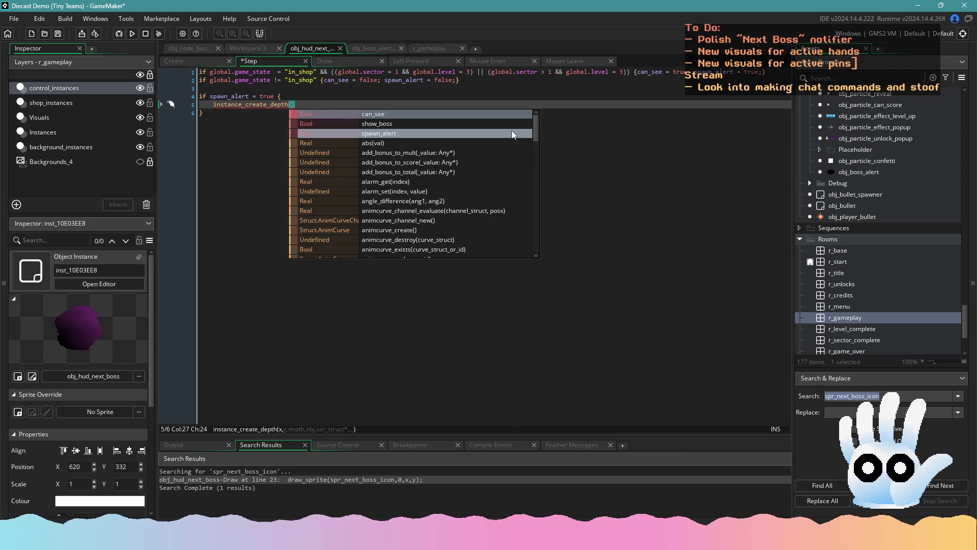
- Open obj_boss_alert's Step code and select the x = 320 value
{"action": "left_click", "coordinate": [368, 48]}
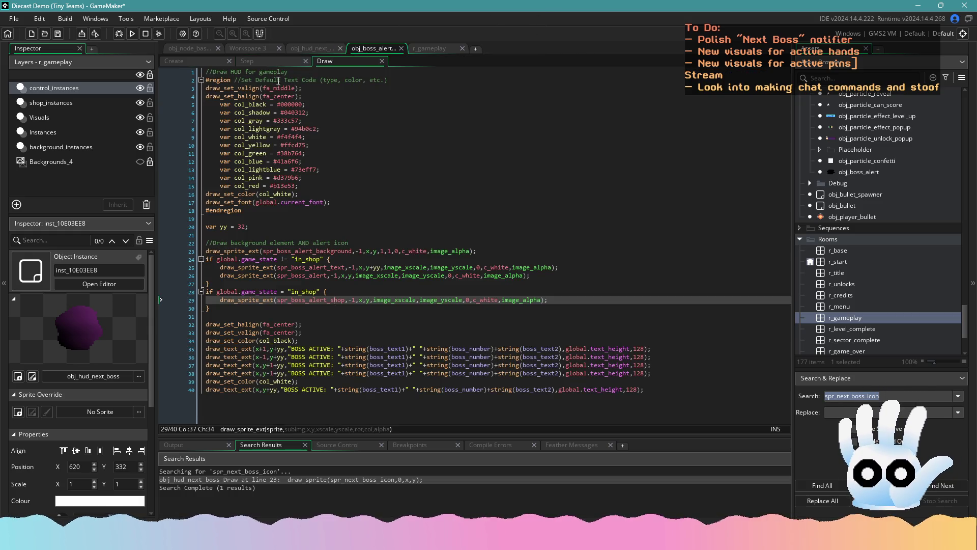
{"action": "left_click", "coordinate": [249, 63]}
{"action": "left_click", "coordinate": [257, 227]}
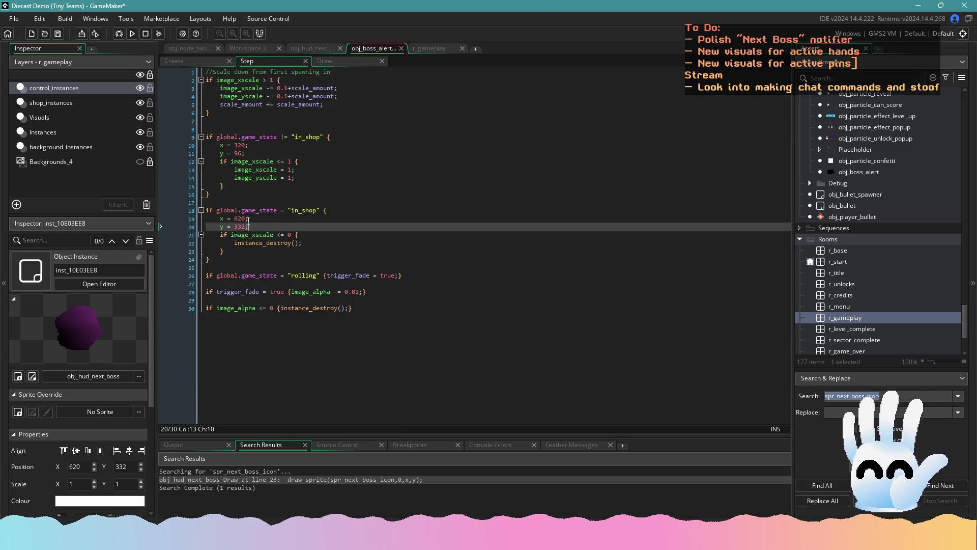
{"action": "left_click", "coordinate": [250, 218]}
{"action": "left_click", "coordinate": [236, 145]}
{"action": "double_click", "coordinate": [237, 145]}
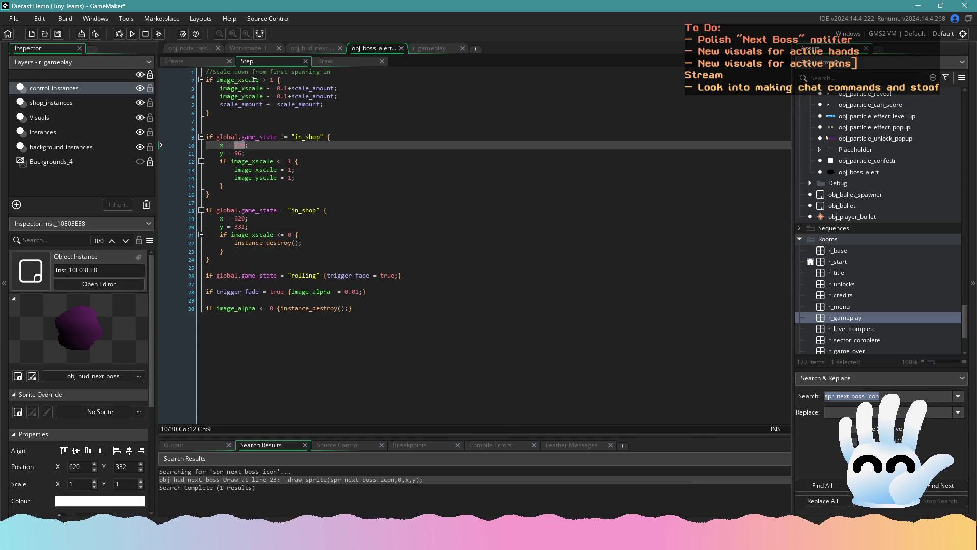
- Complete the call as instance_create_depth(x,y,-999999,obj_boss_alert); and save
{"action": "left_click", "coordinate": [308, 48]}
{"action": "type", "text": "instance_create_depth("}
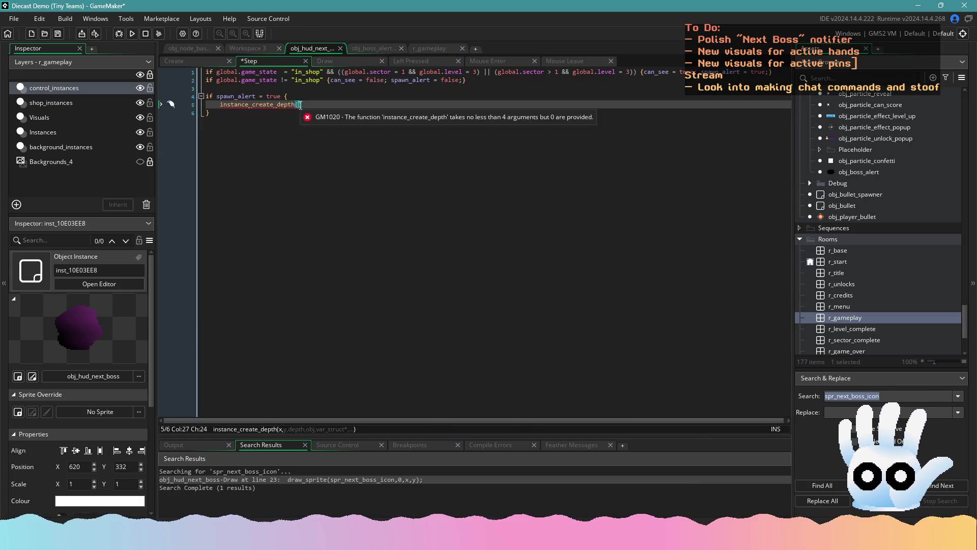
{"action": "type", "text": "320,"}
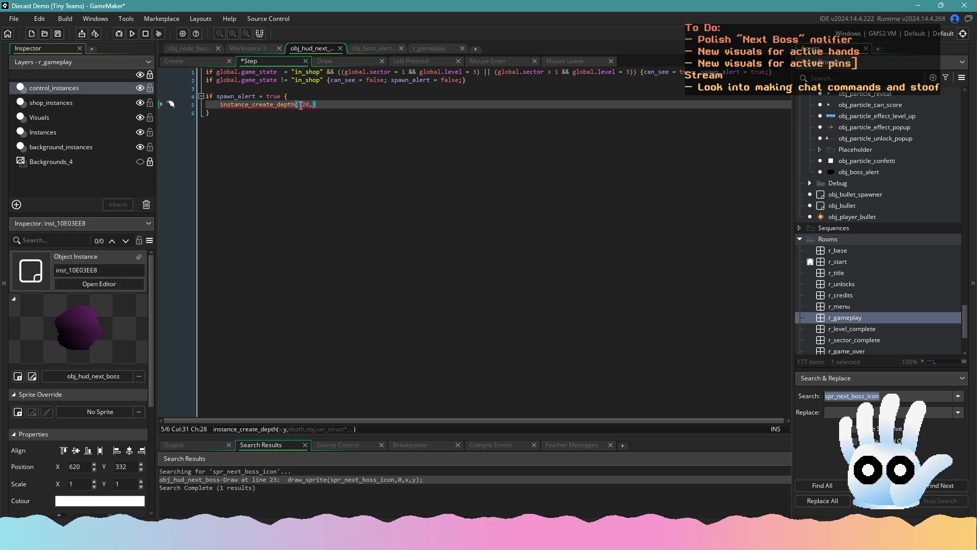
{"action": "key", "text": "BackSpace"}
{"action": "key", "text": "BackSpace"}
{"action": "key", "text": "BackSpace"}
{"action": "type", "text": "x,y,"}
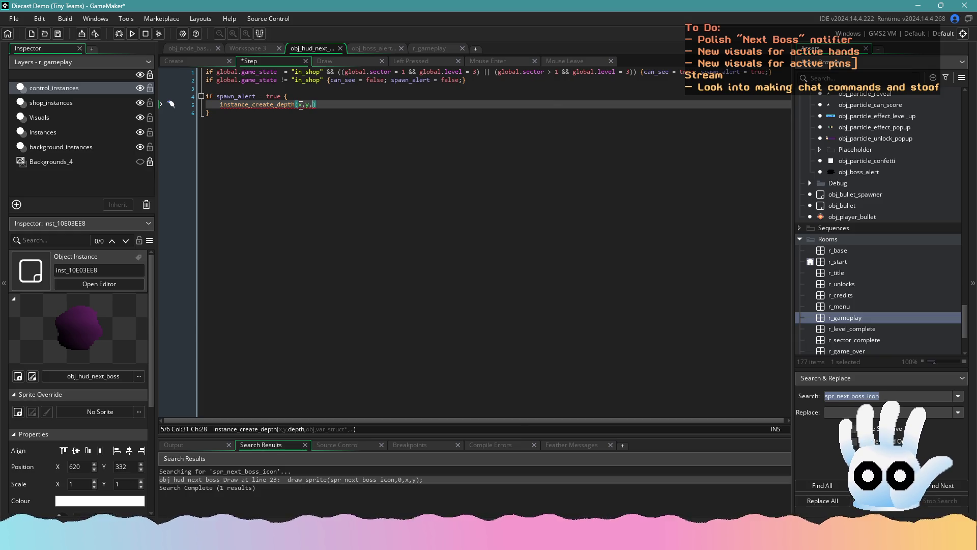
{"action": "type", "text": "-999999"}
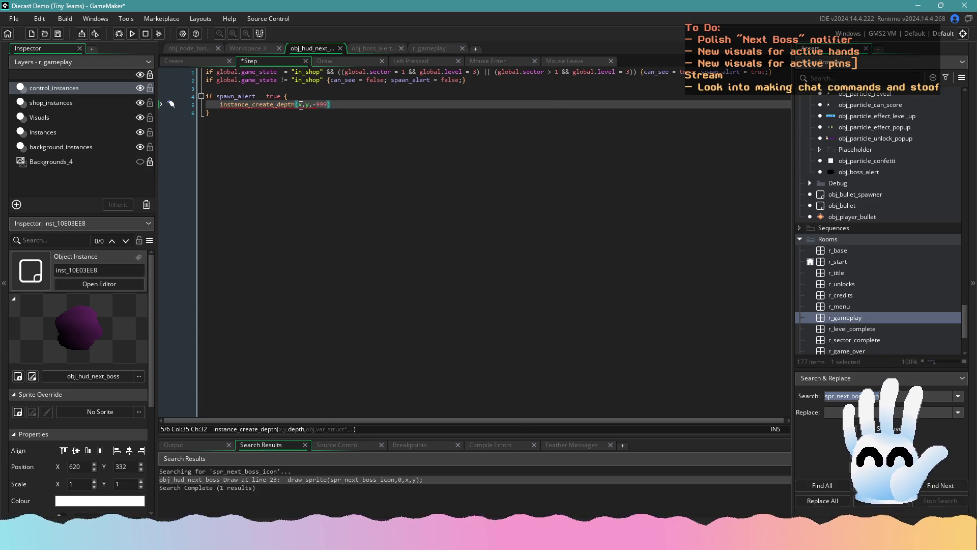
{"action": "type", "text": ","}
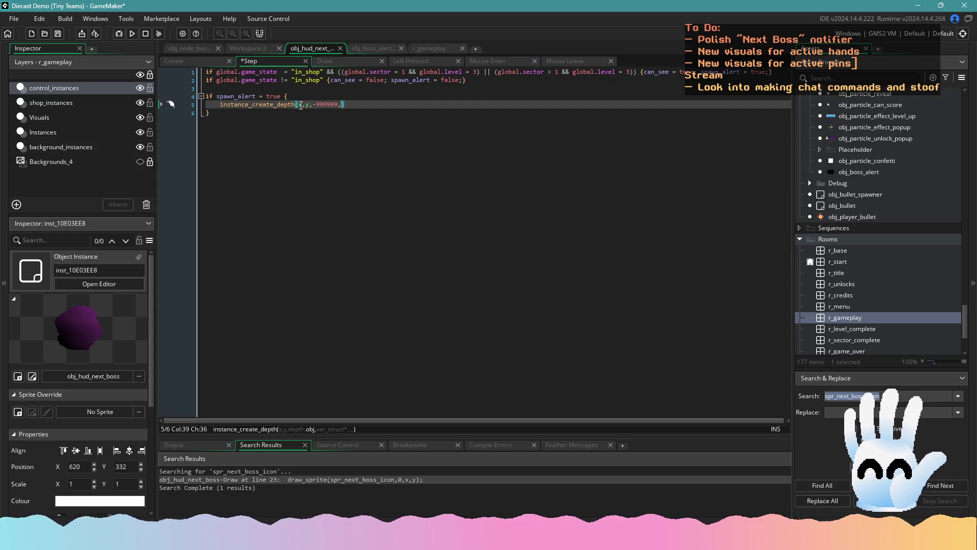
{"action": "type", "text": "obj_boss_"}
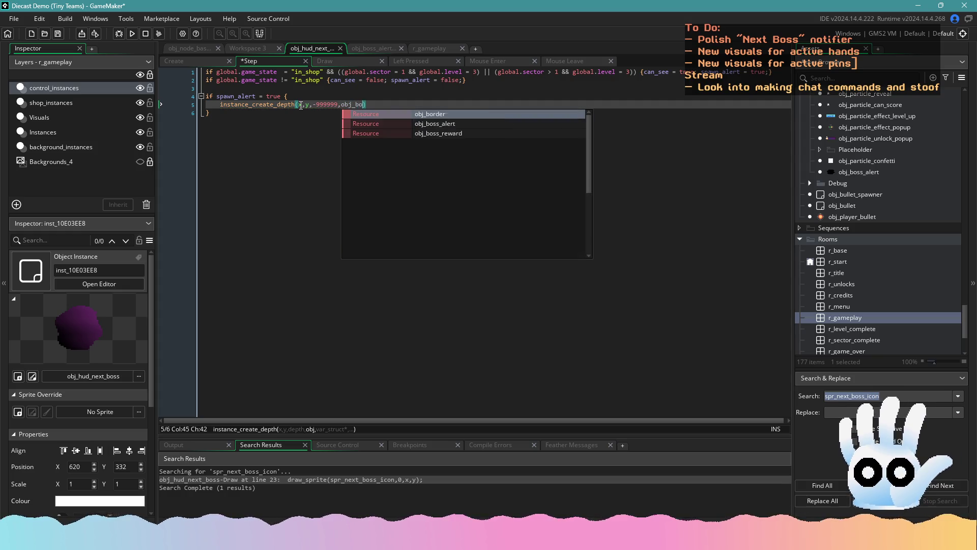
{"action": "key", "text": "Return"}
{"action": "type", "text": ");"}
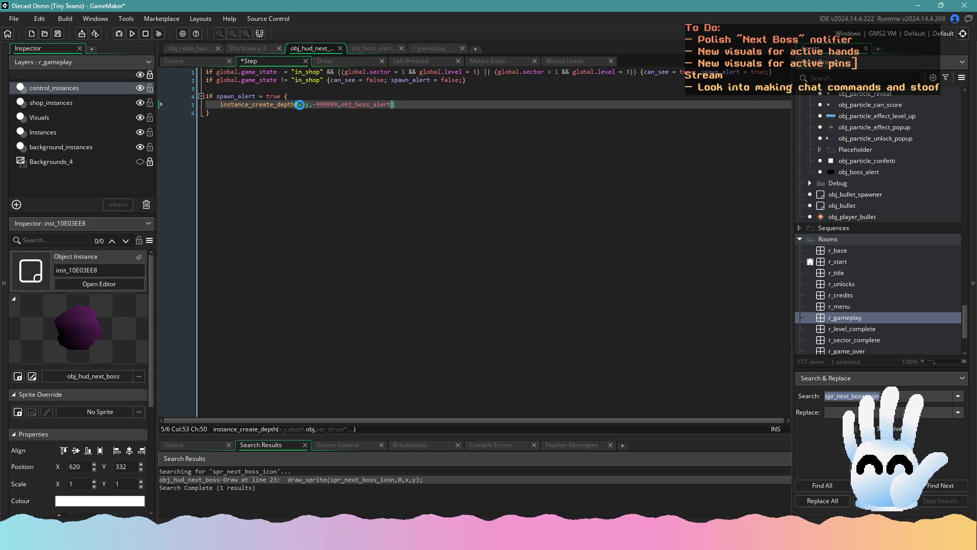
{"action": "key", "text": "ctrl+s"}
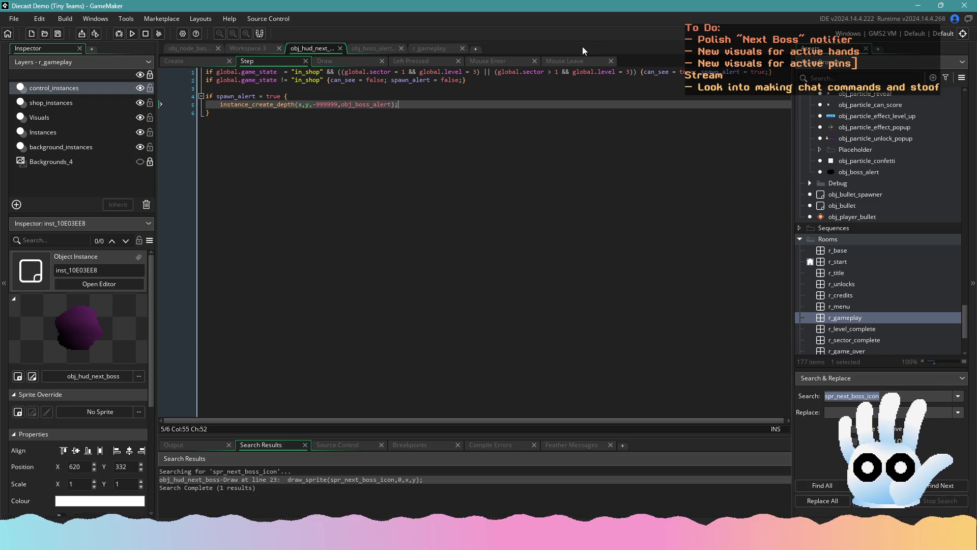
- Copy spawn_alert = false; from line 2 and paste it after the create call
{"action": "left_click_drag", "start_coordinate": [463, 80], "coordinate": [392, 81]}
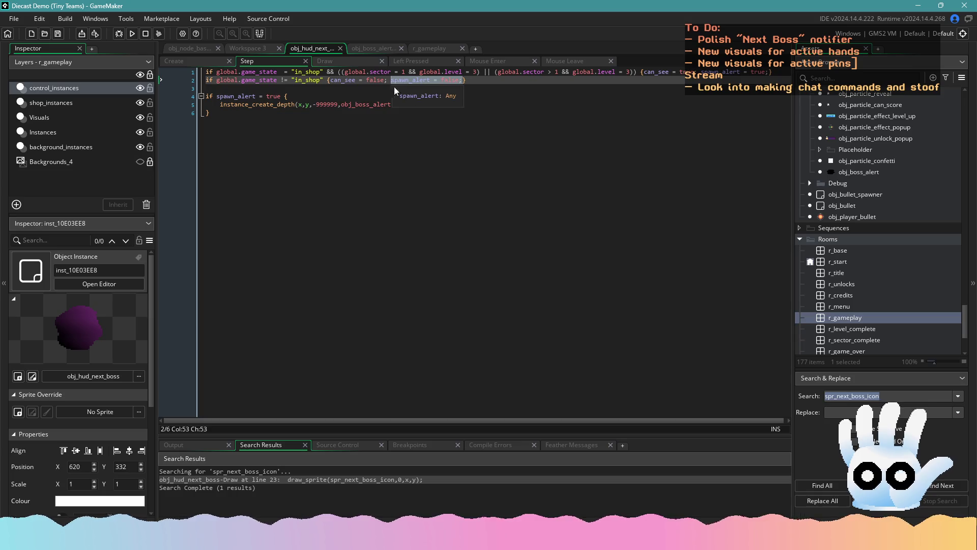
{"action": "left_click", "coordinate": [404, 104]}
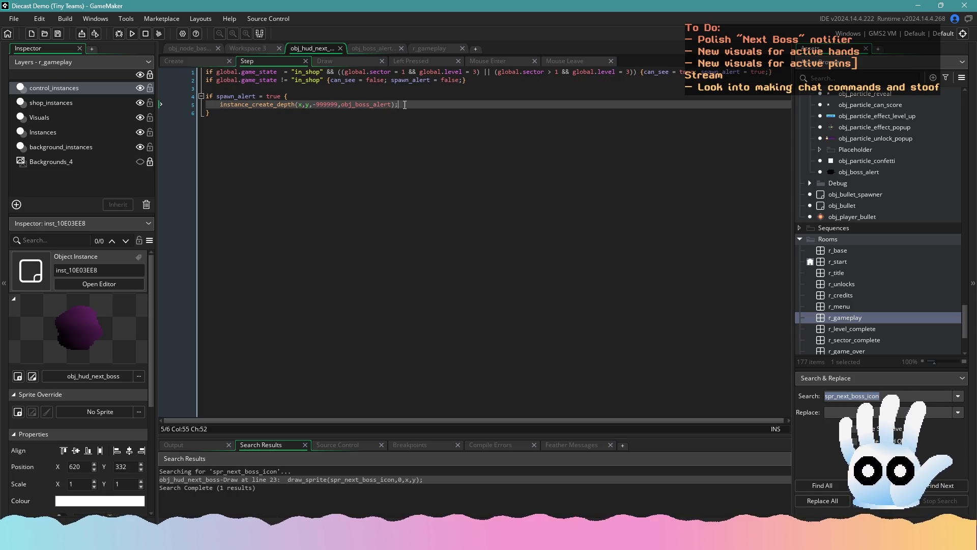
{"action": "key", "text": "Return"}
{"action": "type", "text": "spawn_alert = false;"}
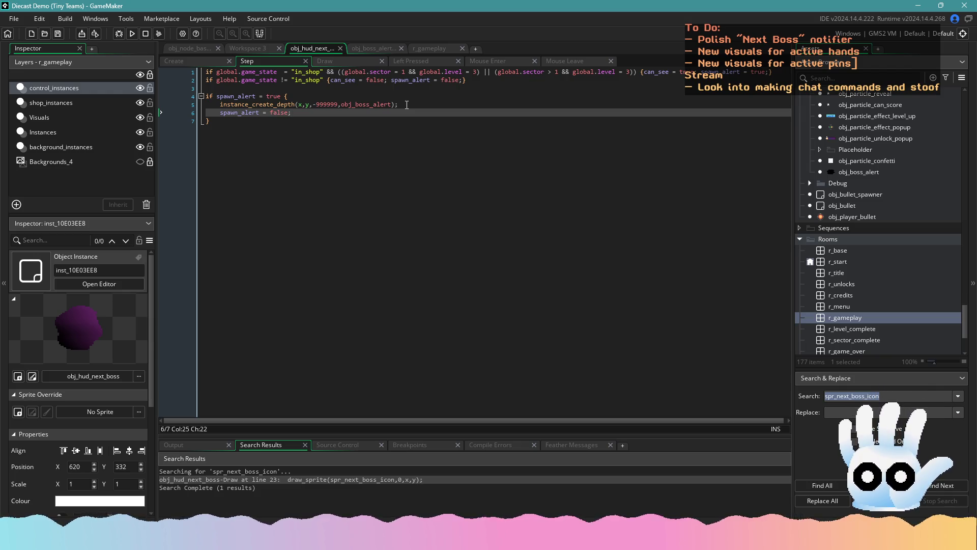
{"action": "left_click", "coordinate": [480, 294]}
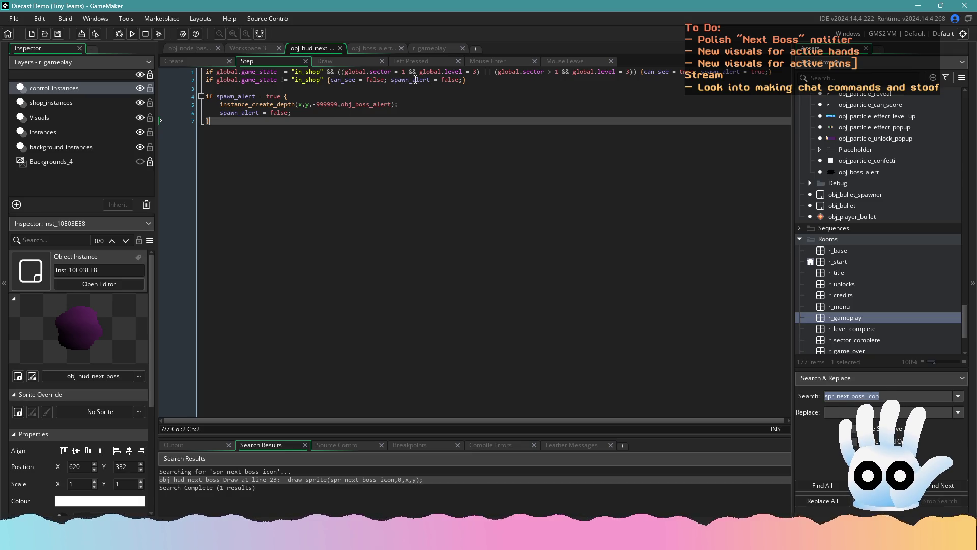
{"action": "left_click", "coordinate": [235, 61]}
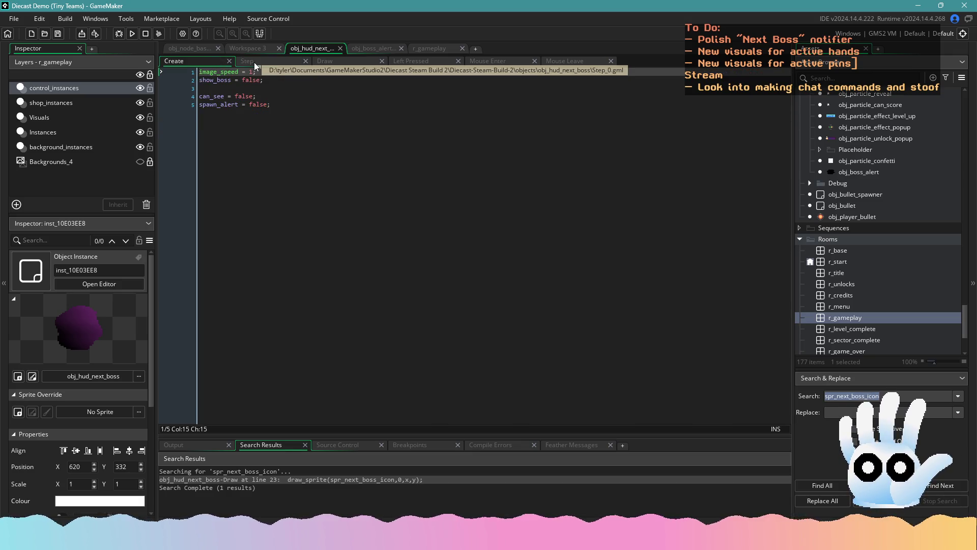
{"action": "left_click", "coordinate": [254, 62]}
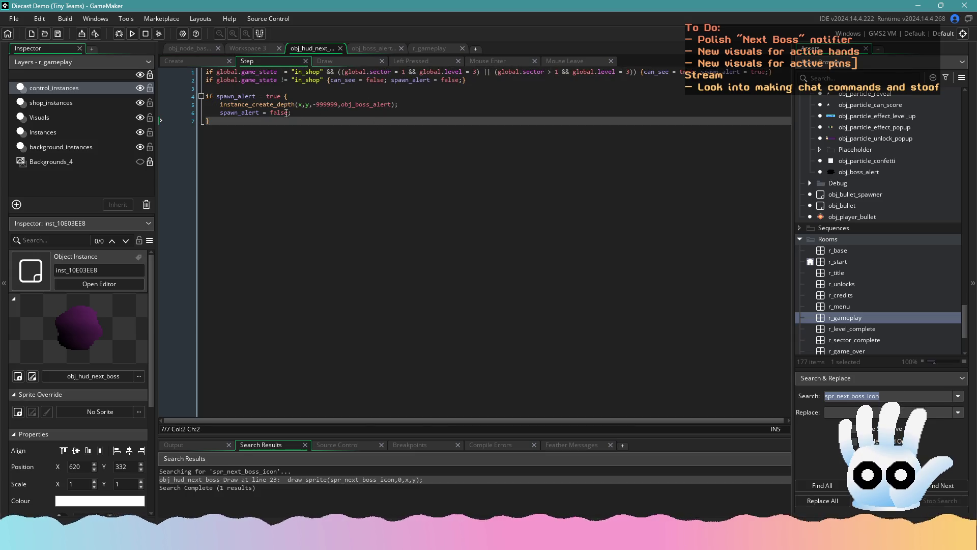
{"action": "left_click", "coordinate": [329, 61]}
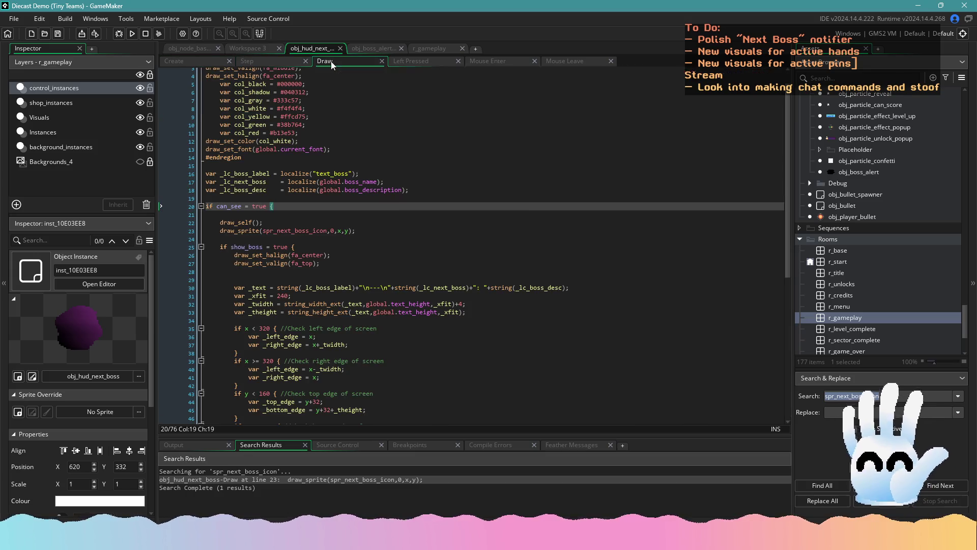
{"action": "left_click", "coordinate": [439, 64]}
{"action": "left_click", "coordinate": [457, 61]}
{"action": "left_click", "coordinate": [441, 60]}
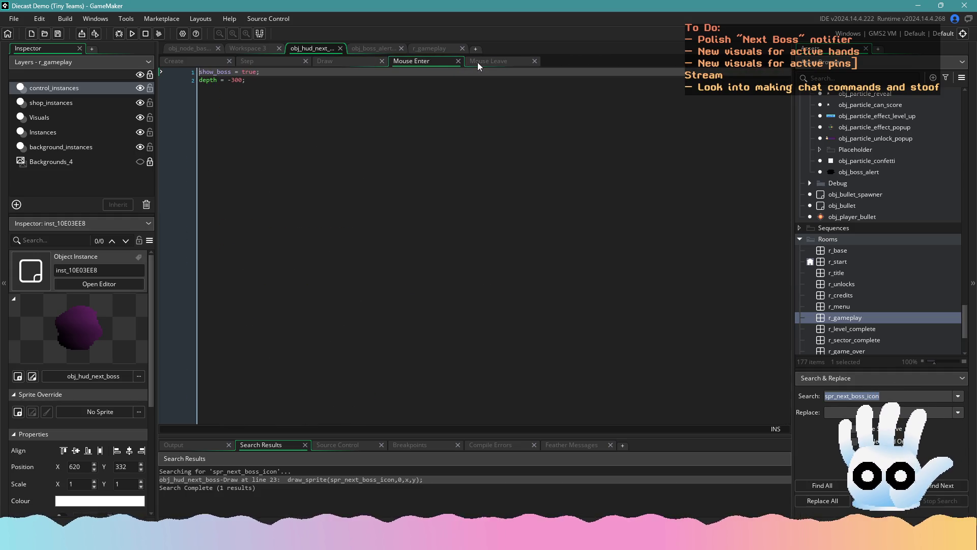
{"action": "left_click", "coordinate": [359, 60]}
{"action": "left_click", "coordinate": [281, 59]}
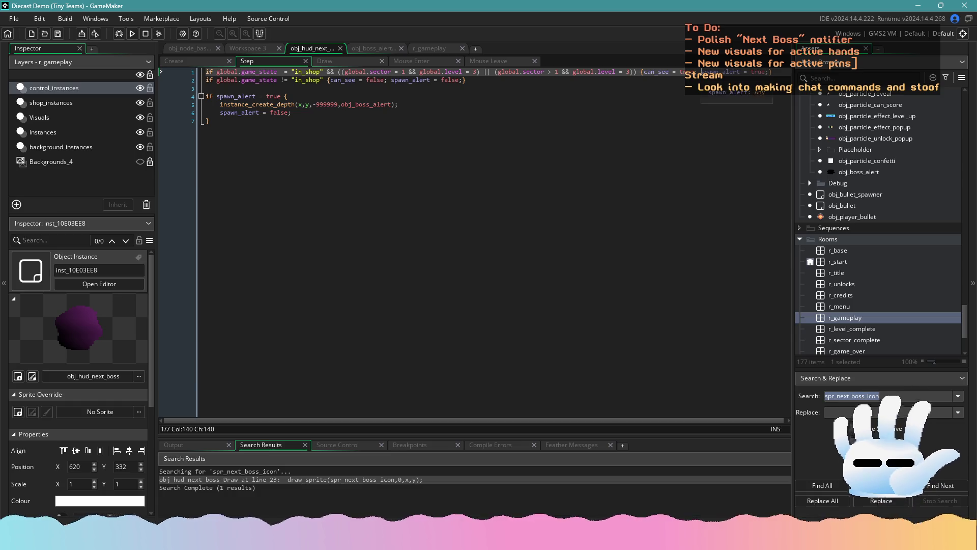
- Break the one-line shop check into a block and add an if spawn_alert = false line inside it
{"action": "key", "text": "BackSpace"}
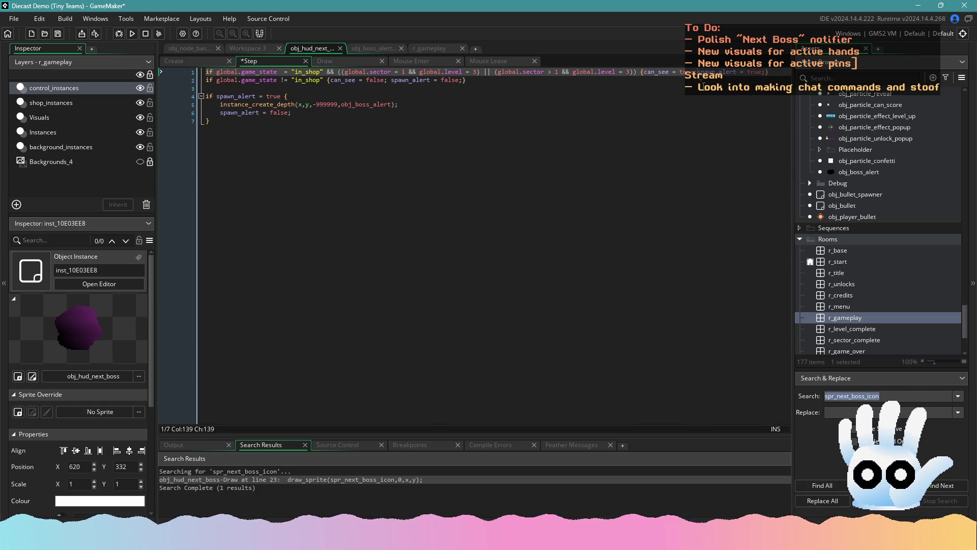
{"action": "key", "text": "Return"}
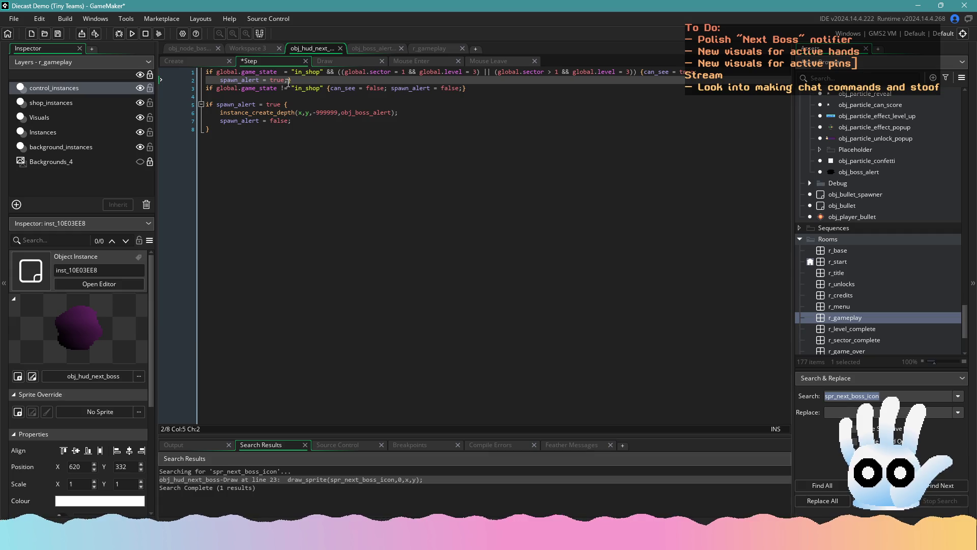
{"action": "left_click", "coordinate": [289, 82]}
{"action": "key", "text": "Return"}
{"action": "key", "text": "Return"}
{"action": "key", "text": "Up"}
{"action": "key", "text": "Return"}
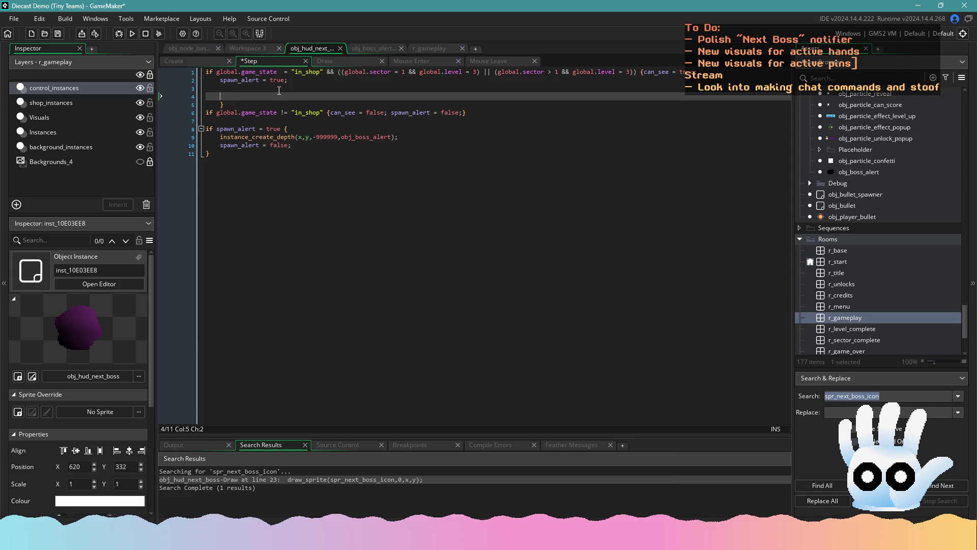
{"action": "key", "text": "Up"}
{"action": "key", "text": "Up"}
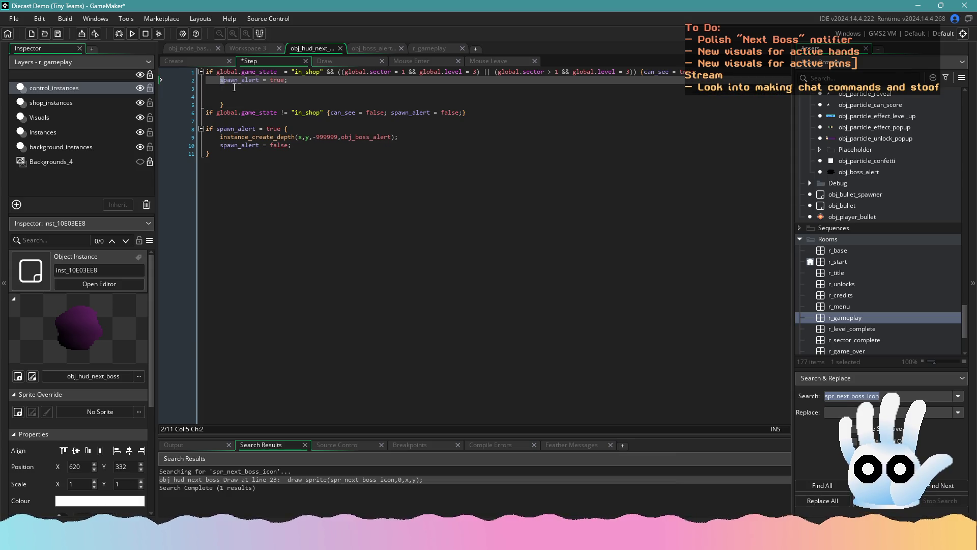
{"action": "key", "text": "Return"}
{"action": "key", "text": "Return"}
{"action": "key", "text": "Up"}
{"action": "key", "text": "Up"}
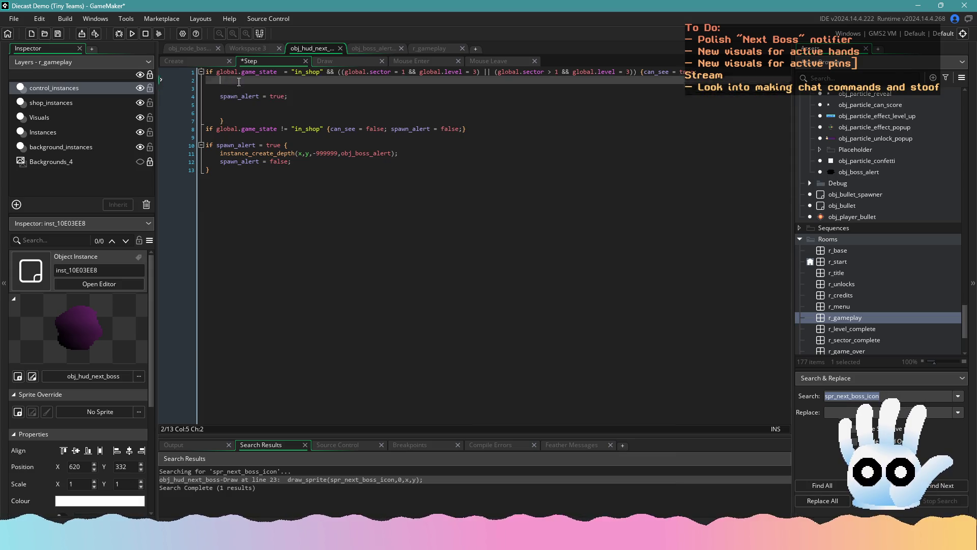
{"action": "type", "text": "if spawn_al"}
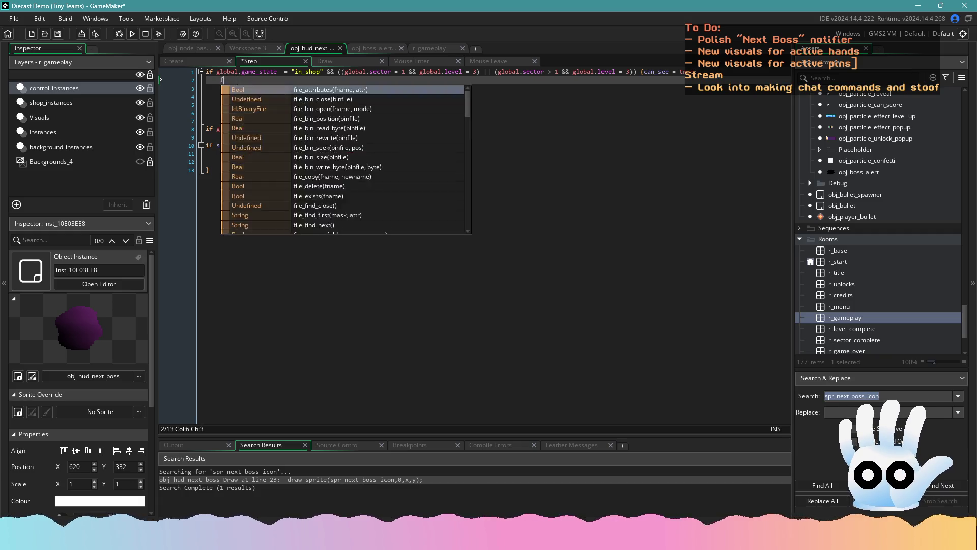
{"action": "type", "text": "ert = false"}
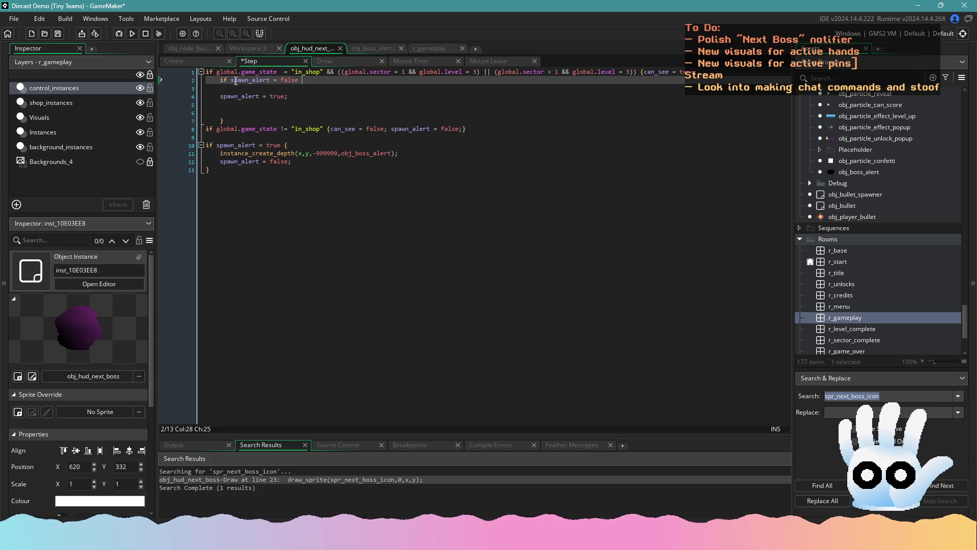
- Move the create and reset lines into the new if block's braces, indented, removing stray blank lines
{"action": "left_click_drag", "start_coordinate": [334, 162], "coordinate": [192, 154]}
{"action": "key", "text": "ctrl+c"}
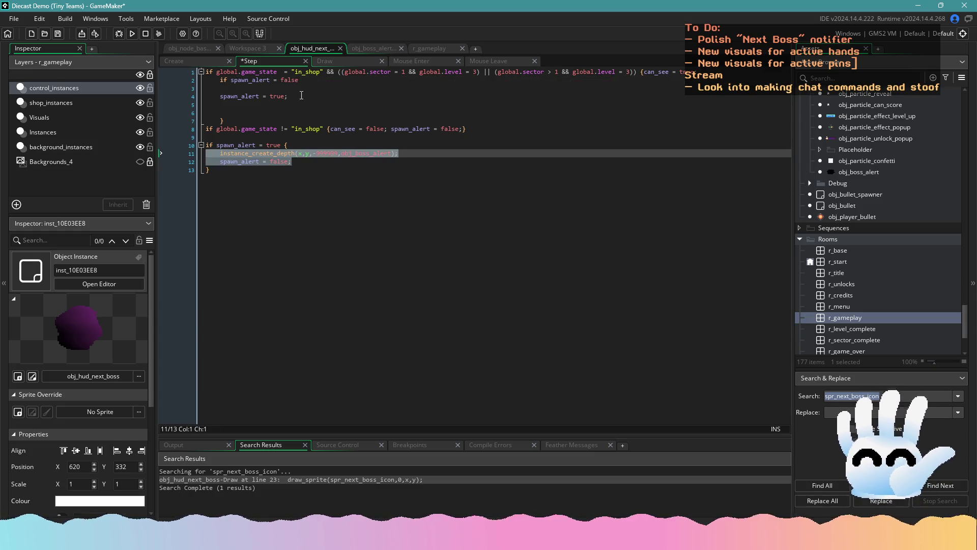
{"action": "left_click", "coordinate": [312, 81]}
{"action": "type", "text": "{"}
{"action": "key", "text": "Return"}
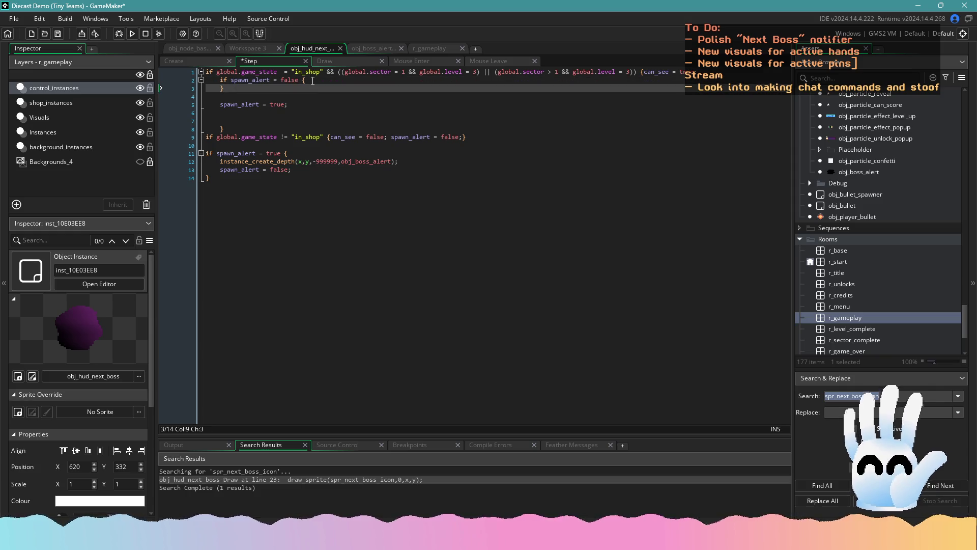
{"action": "key", "text": "ctrl+v"}
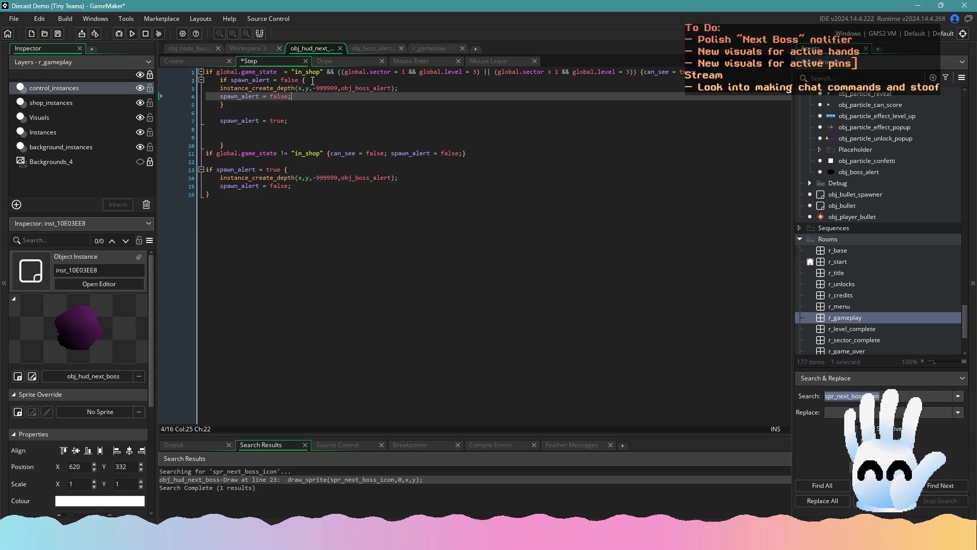
{"action": "left_click_drag", "start_coordinate": [291, 97], "coordinate": [206, 88]}
{"action": "key", "text": "Tab"}
{"action": "left_click", "coordinate": [225, 113]}
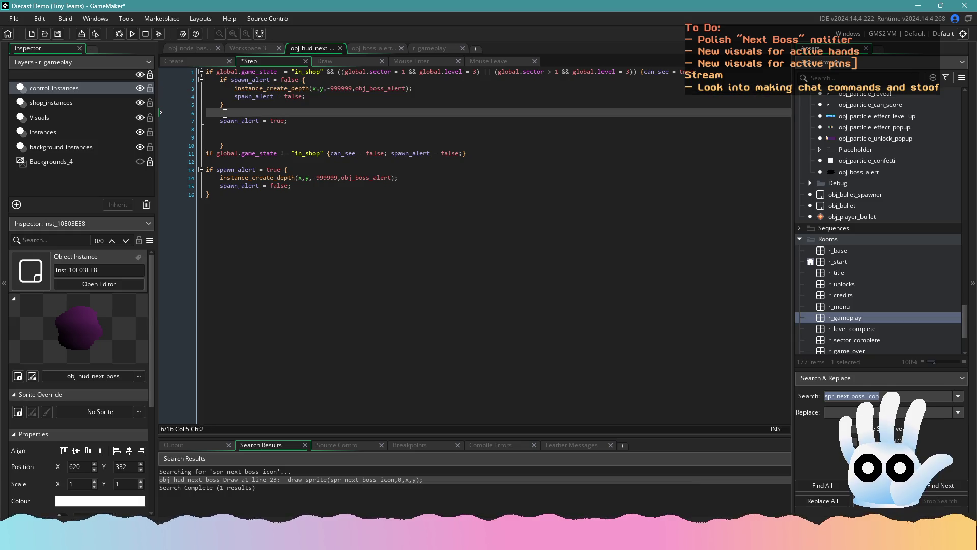
{"action": "key", "text": "BackSpace"}
{"action": "key", "text": "BackSpace"}
{"action": "left_click", "coordinate": [220, 129]}
{"action": "key", "text": "BackSpace"}
{"action": "key", "text": "BackSpace"}
{"action": "key", "text": "Delete"}
{"action": "key", "text": "Delete"}
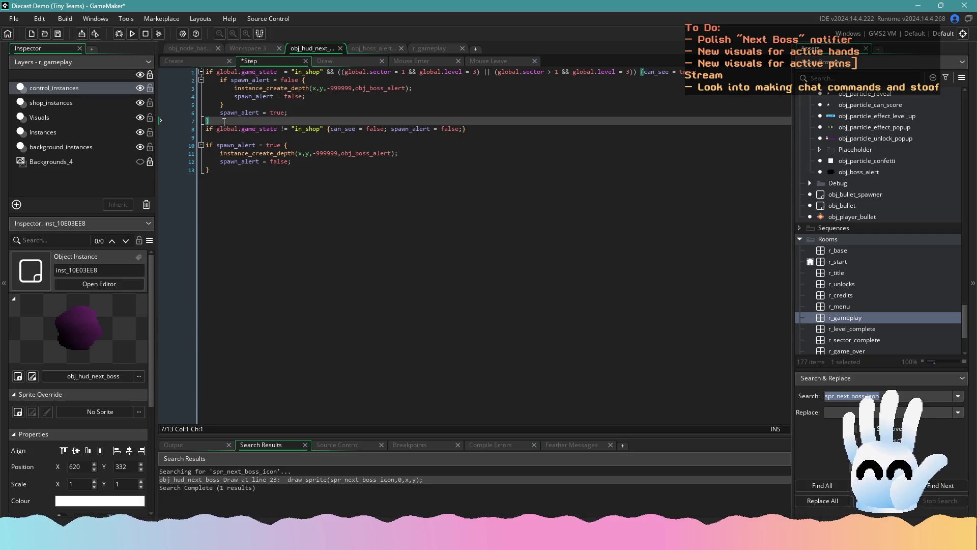
{"action": "key", "text": "Return"}
- Delete the old separate spawn_alert block and save the Step code
{"action": "left_click_drag", "start_coordinate": [211, 178], "coordinate": [198, 152]}
{"action": "key", "text": "BackSpace"}
{"action": "key", "text": "BackSpace"}
{"action": "key", "text": "BackSpace"}
{"action": "key", "text": "ctrl+s"}
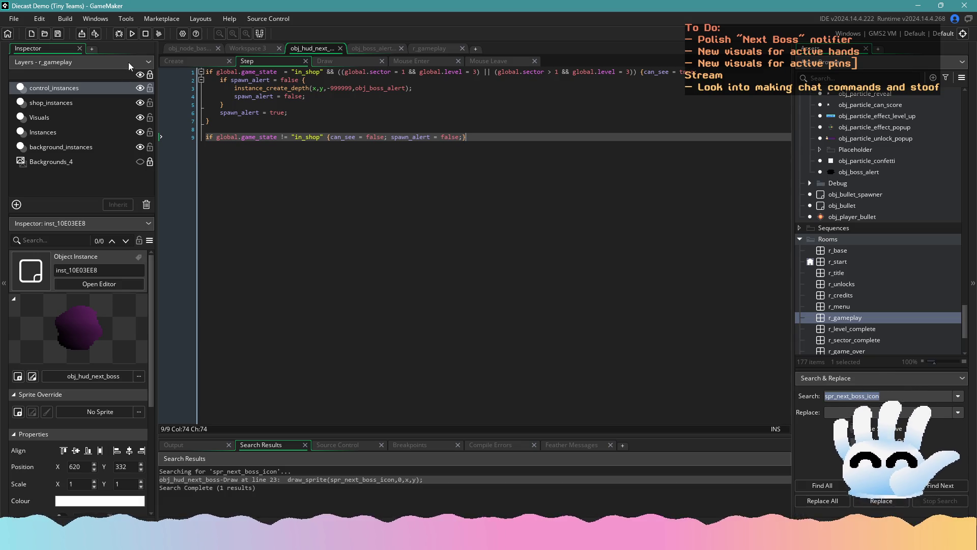
{"action": "left_click", "coordinate": [132, 33]}
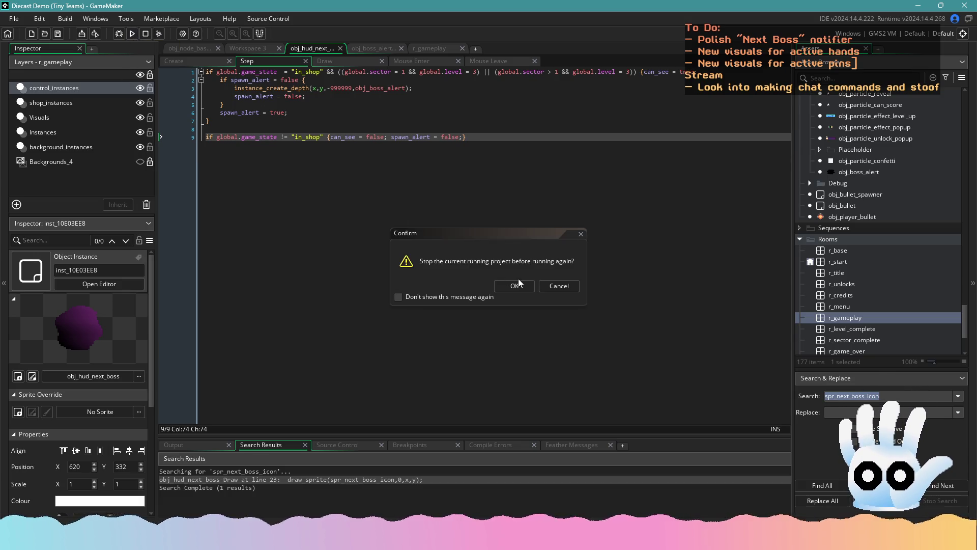
- Confirm stopping the running game so the project rebuilds and relaunches
{"action": "left_click", "coordinate": [519, 283]}
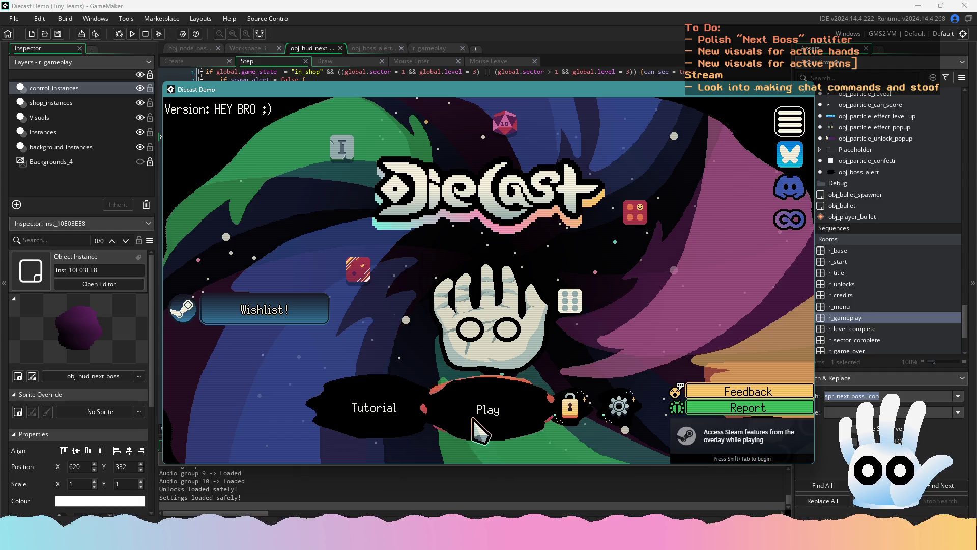
- Continue the saved Traditional run, play a Four of a Kind, reach the shop, then close the game
{"action": "left_click", "coordinate": [476, 423]}
{"action": "left_click", "coordinate": [498, 391]}
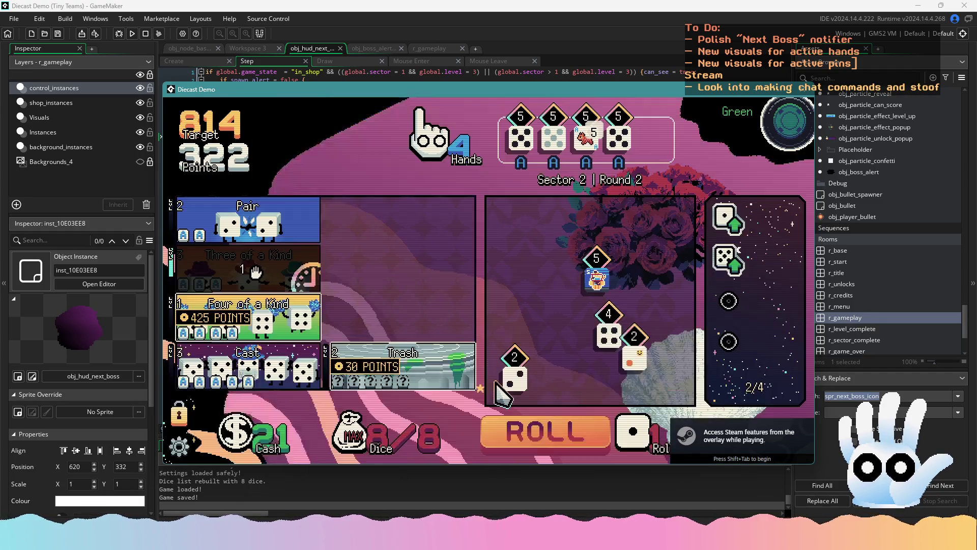
{"action": "left_click", "coordinate": [239, 316]}
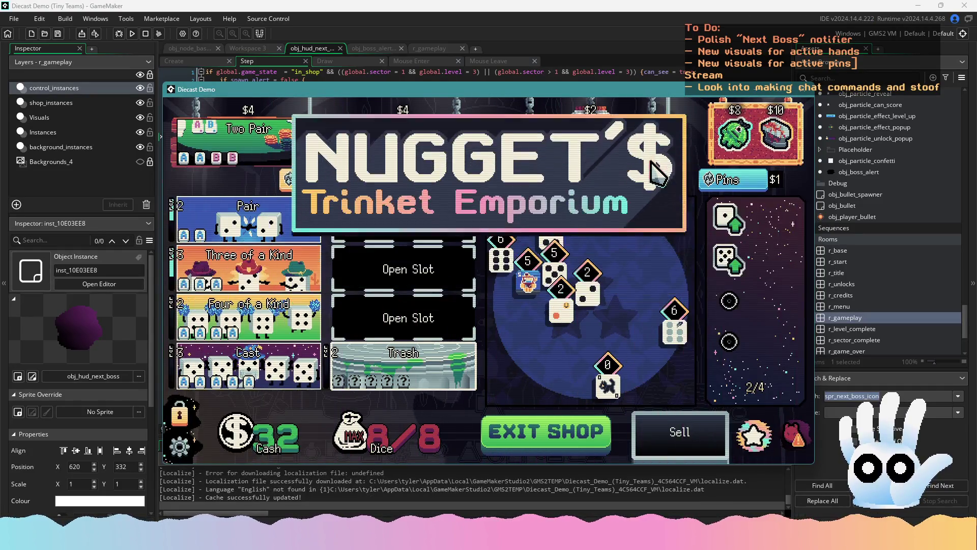
{"action": "mouse_move", "coordinate": [793, 437]}
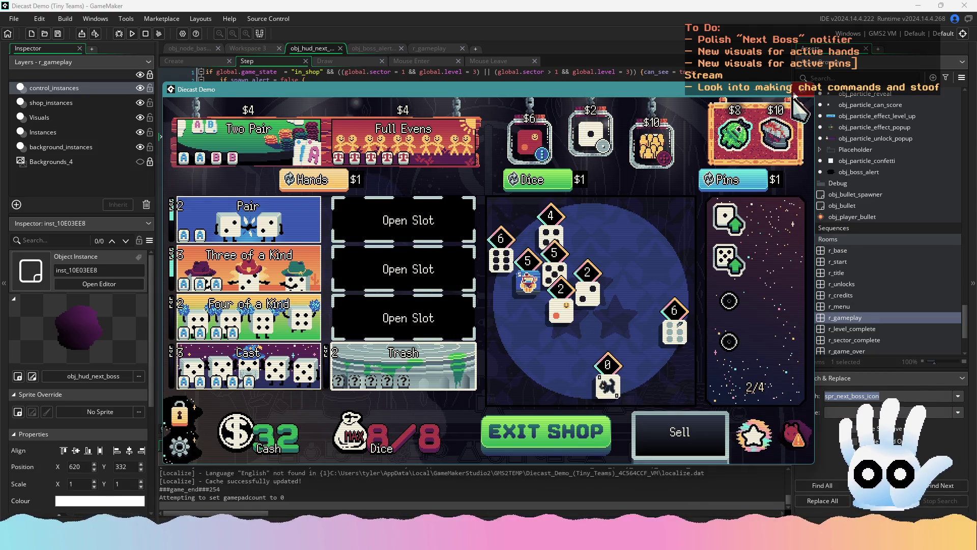
{"action": "left_click", "coordinate": [793, 95]}
{"action": "left_click", "coordinate": [311, 105]}
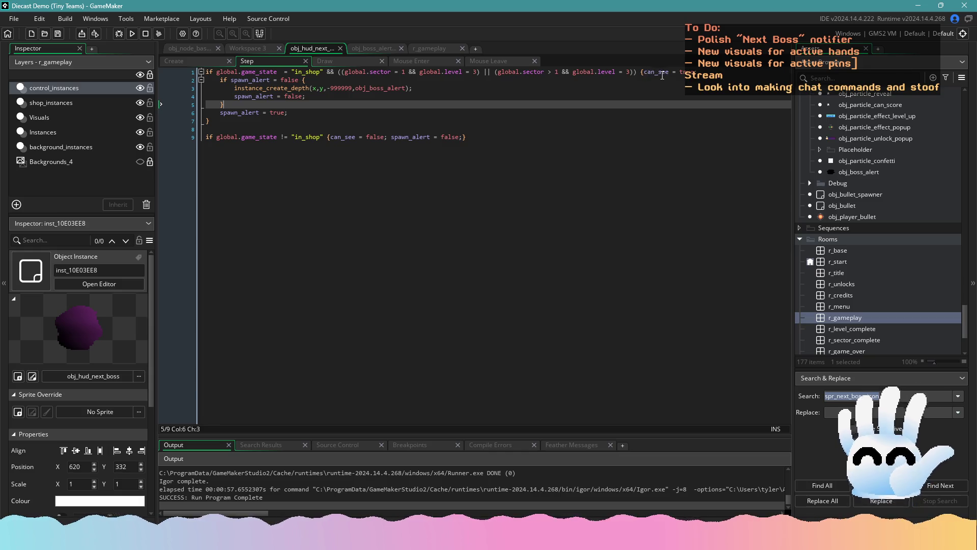
- Delete the spawn_alert = false line inside the Step code's spawn_alert block and save
{"action": "left_click", "coordinate": [182, 60]}
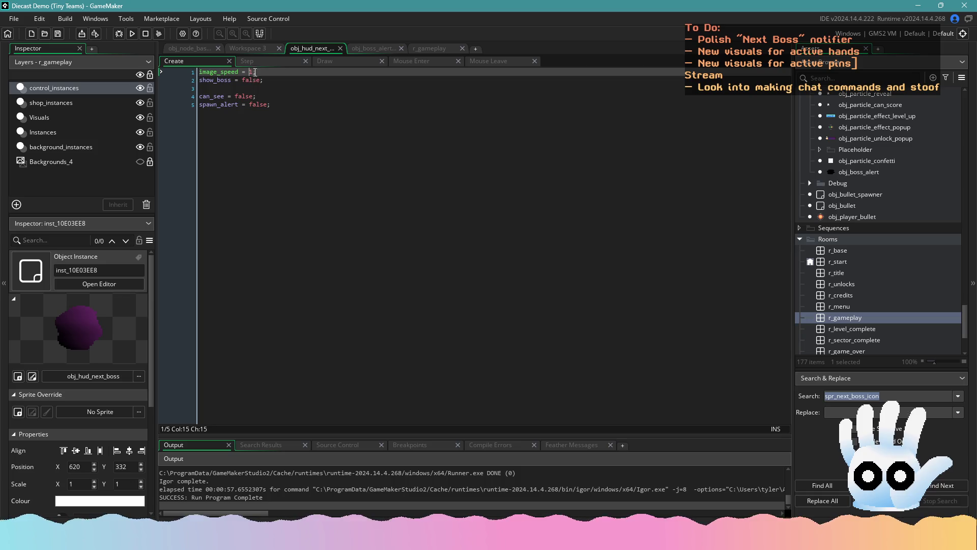
{"action": "left_click", "coordinate": [254, 60]}
{"action": "left_click", "coordinate": [266, 80]}
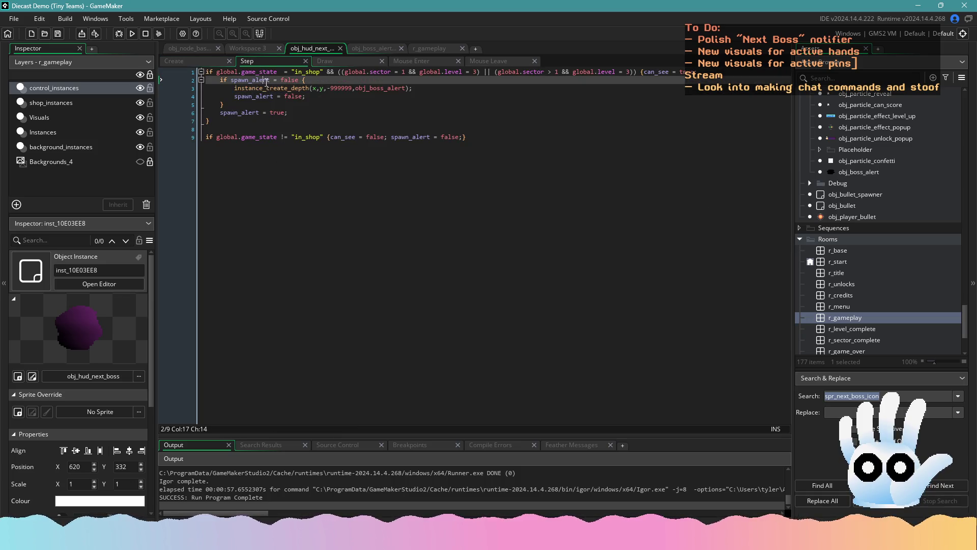
{"action": "left_click", "coordinate": [295, 97]}
{"action": "left_click_drag", "start_coordinate": [296, 96], "coordinate": [183, 92]}
{"action": "key", "text": "BackSpace"}
{"action": "key", "text": "BackSpace"}
{"action": "key", "text": "ctrl+s"}
- Add spawn_alert = true; after instance_create_depth, remove the outer spawn_alert line, and save
{"action": "left_click", "coordinate": [314, 103]}
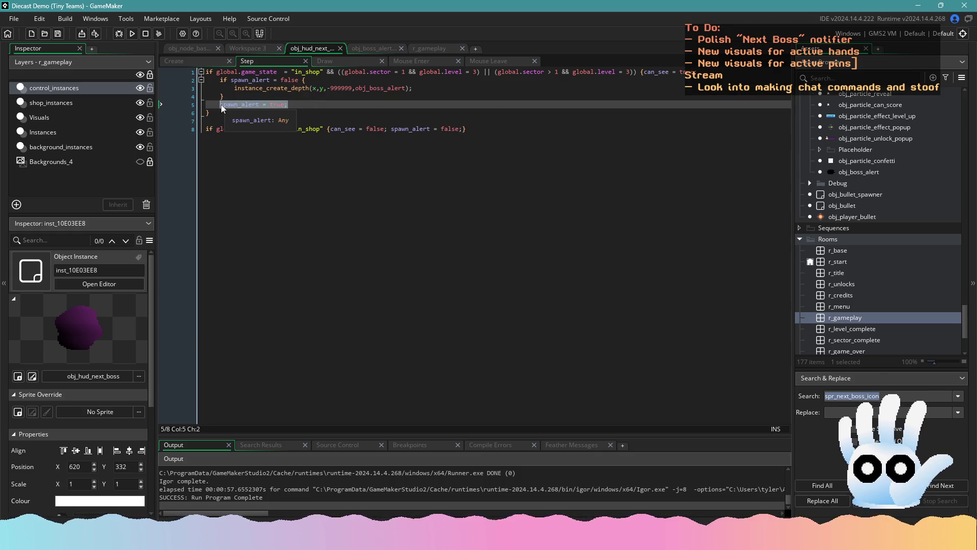
{"action": "left_click", "coordinate": [429, 91]}
{"action": "key", "text": "Return"}
{"action": "type", "text": "spawn_alert = true;"}
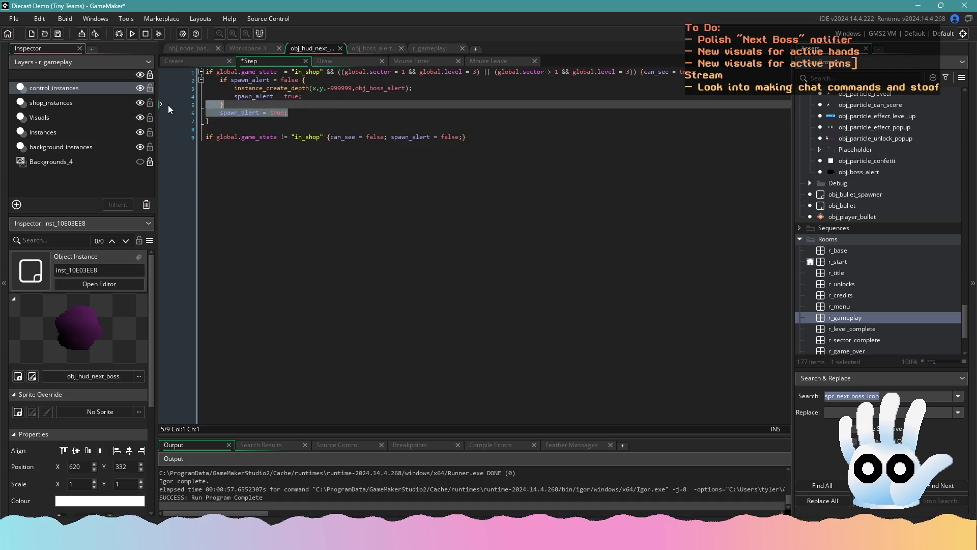
{"action": "left_click_drag", "start_coordinate": [168, 118], "coordinate": [167, 112]}
{"action": "key", "text": "BackSpace"}
{"action": "key", "text": "BackSpace"}
{"action": "key", "text": "ctrl+s"}
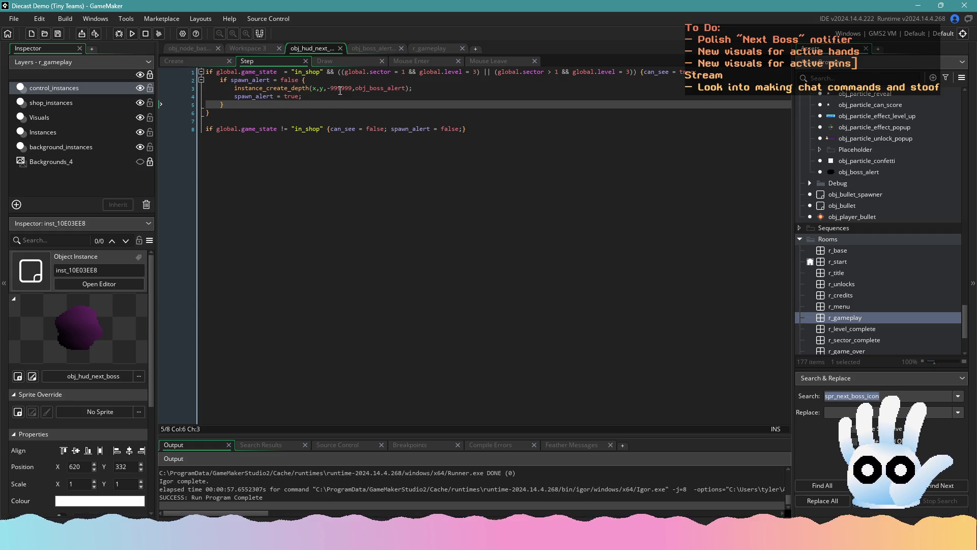
- Bring up obj_boss_alert's Create event code
{"action": "mouse_move", "coordinate": [370, 89]}
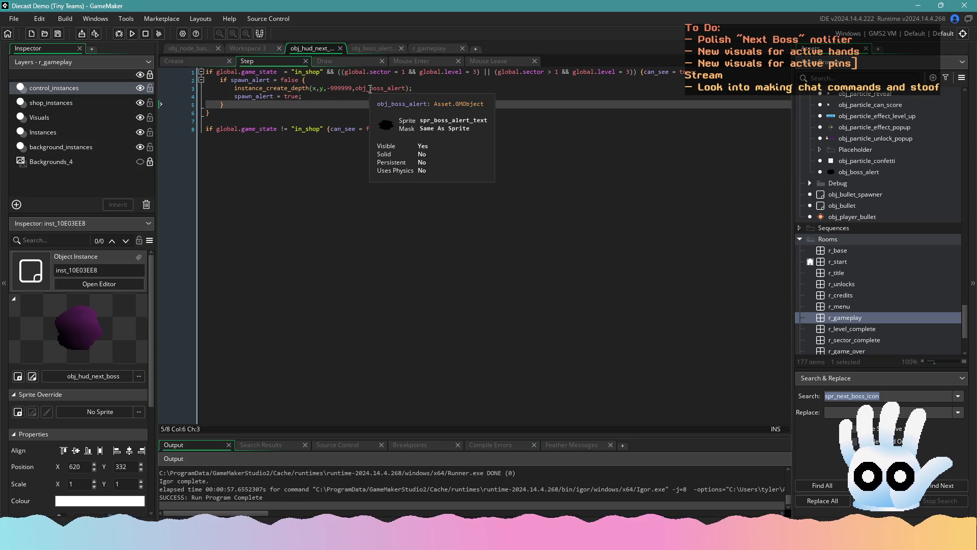
{"action": "left_click", "coordinate": [369, 48]}
{"action": "left_click", "coordinate": [217, 63]}
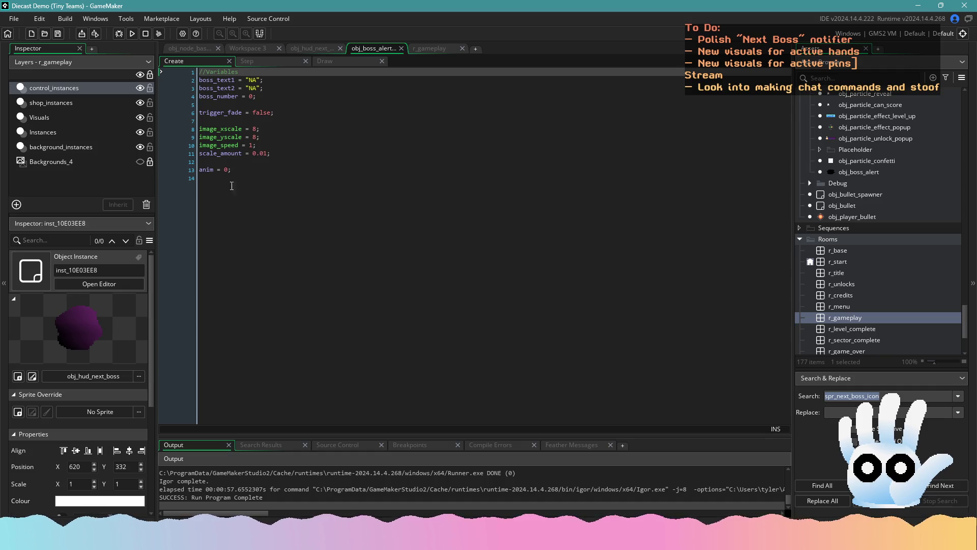
- Read through obj_boss_alert's Step scale-in code, then switch to its Draw event
{"action": "left_click", "coordinate": [274, 63]}
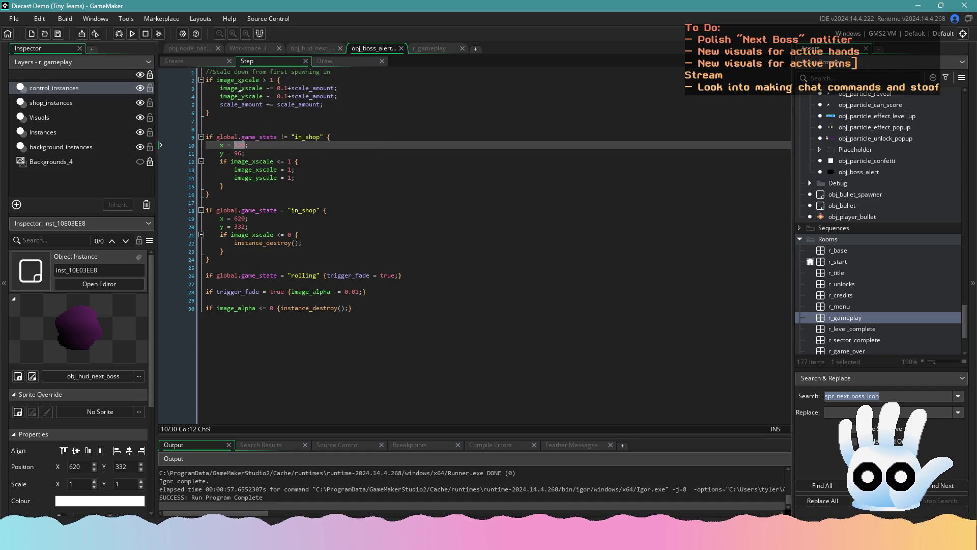
{"action": "left_click", "coordinate": [300, 137]}
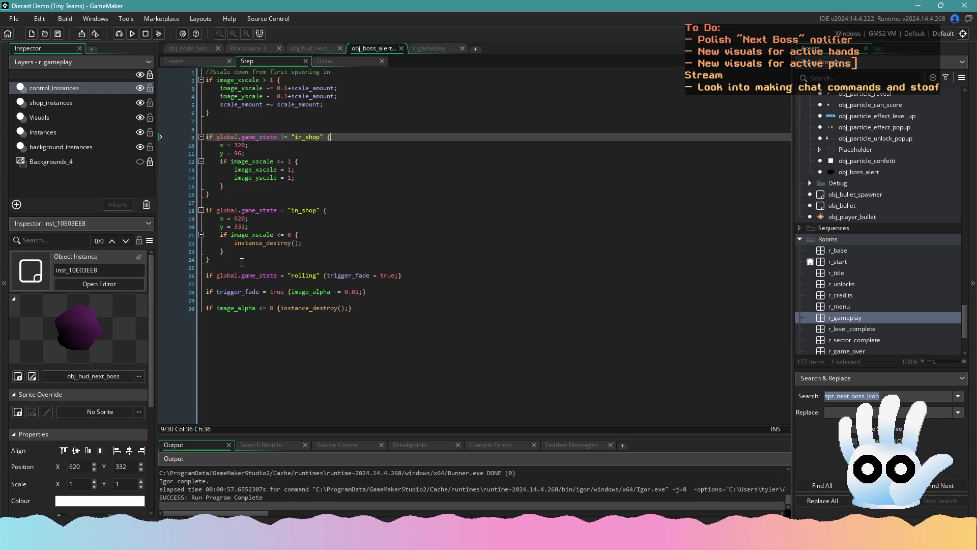
{"action": "mouse_move", "coordinate": [241, 236]}
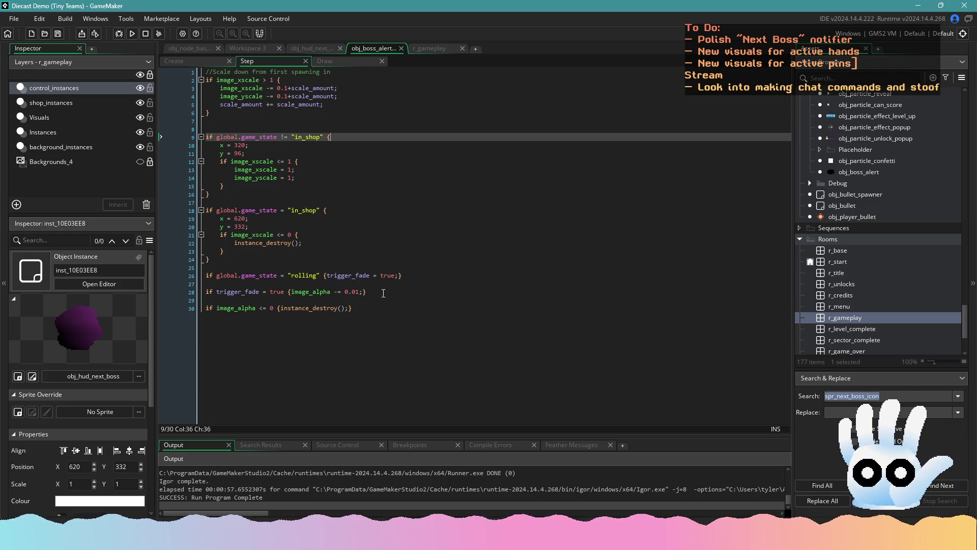
{"action": "left_click", "coordinate": [342, 59]}
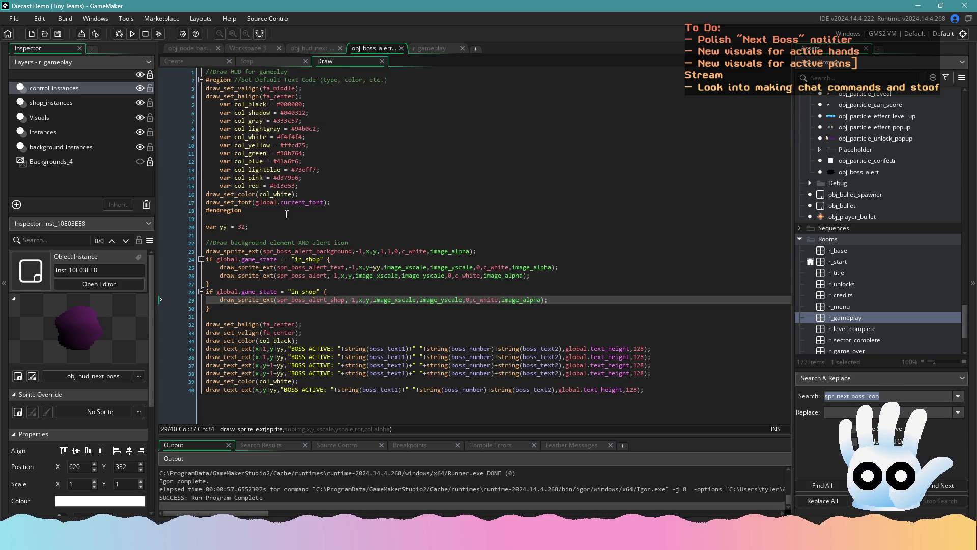
- Move the nine BOSS ACTIVE text-drawing lines into the not-in-shop block
{"action": "mouse_move", "coordinate": [287, 252]}
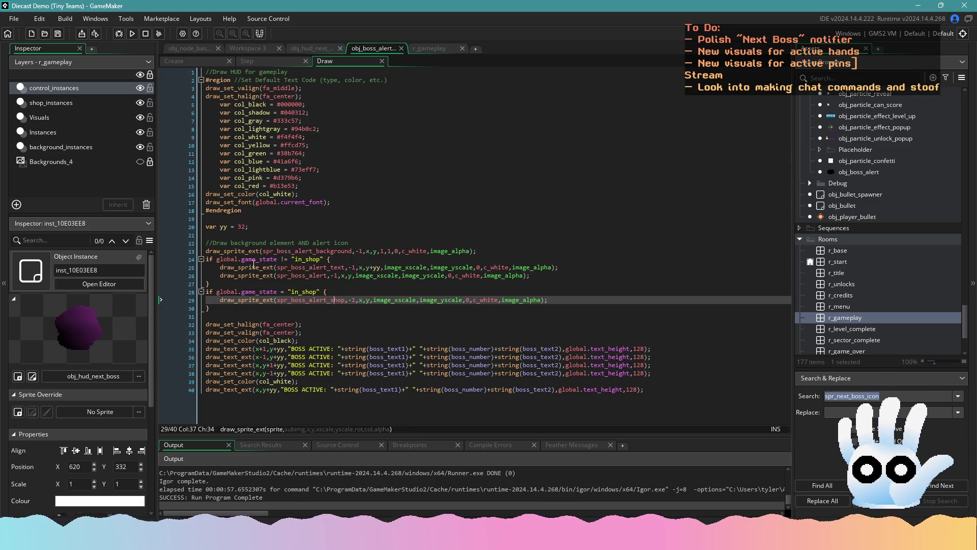
{"action": "left_click", "coordinate": [326, 259]}
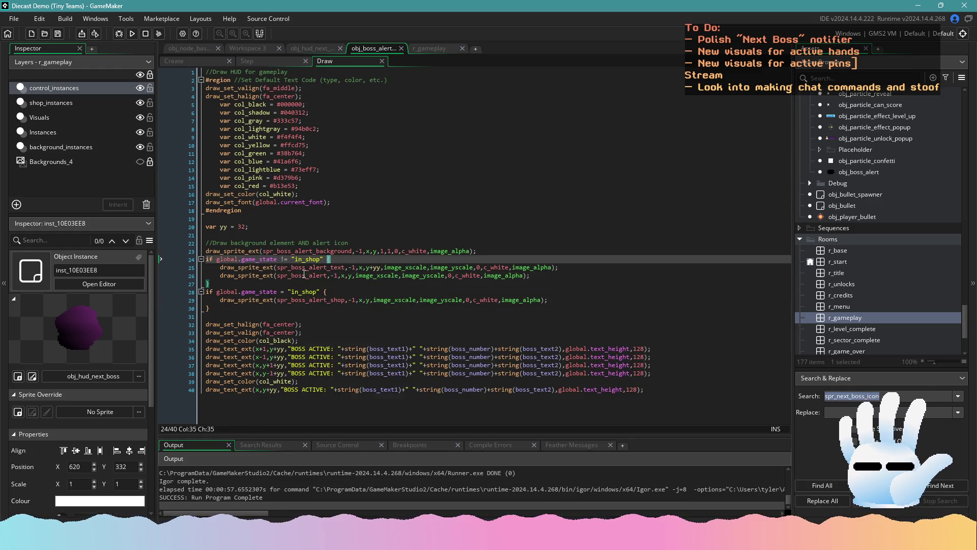
{"action": "left_click", "coordinate": [324, 292]}
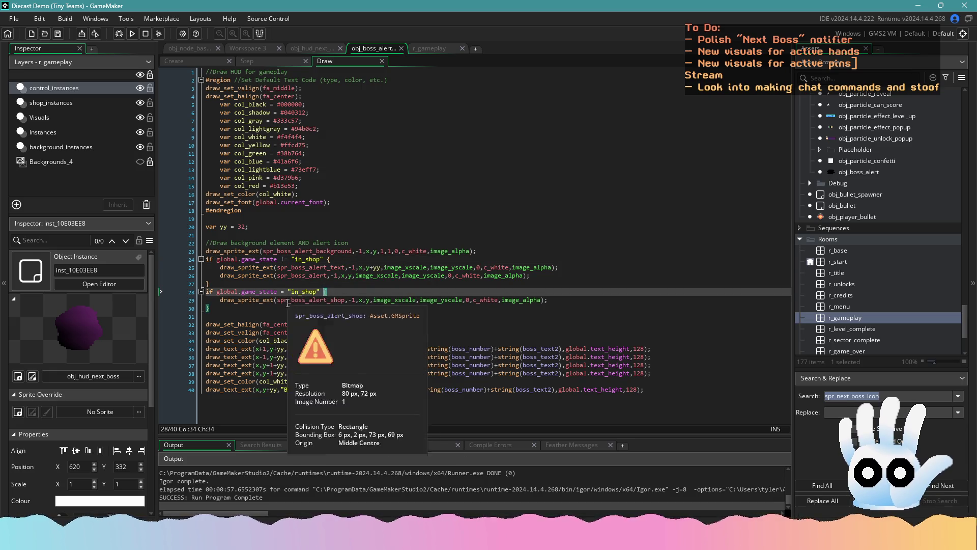
{"action": "left_click", "coordinate": [248, 317]}
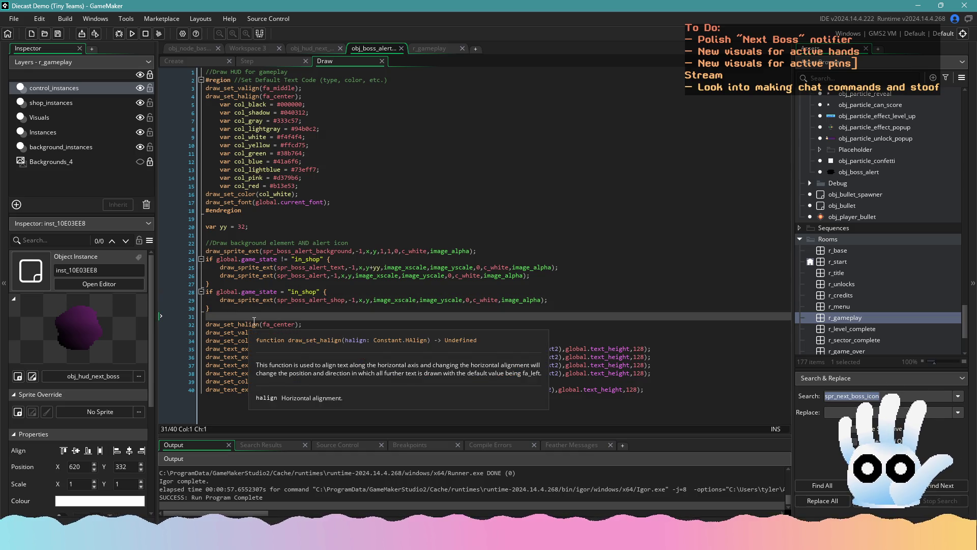
{"action": "mouse_move", "coordinate": [636, 391]}
{"action": "left_mouse_down"}
{"action": "mouse_move", "coordinate": [316, 358]}
{"action": "mouse_move", "coordinate": [184, 325]}
{"action": "left_mouse_up"}
{"action": "key", "text": "Delete"}
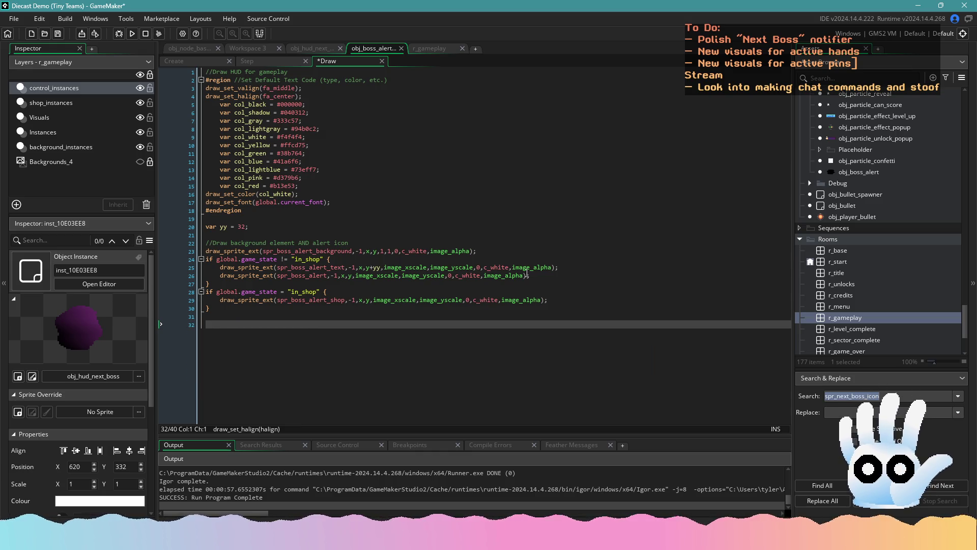
{"action": "left_click", "coordinate": [540, 275]}
{"action": "key", "text": "Return"}
{"action": "key", "text": "Return"}
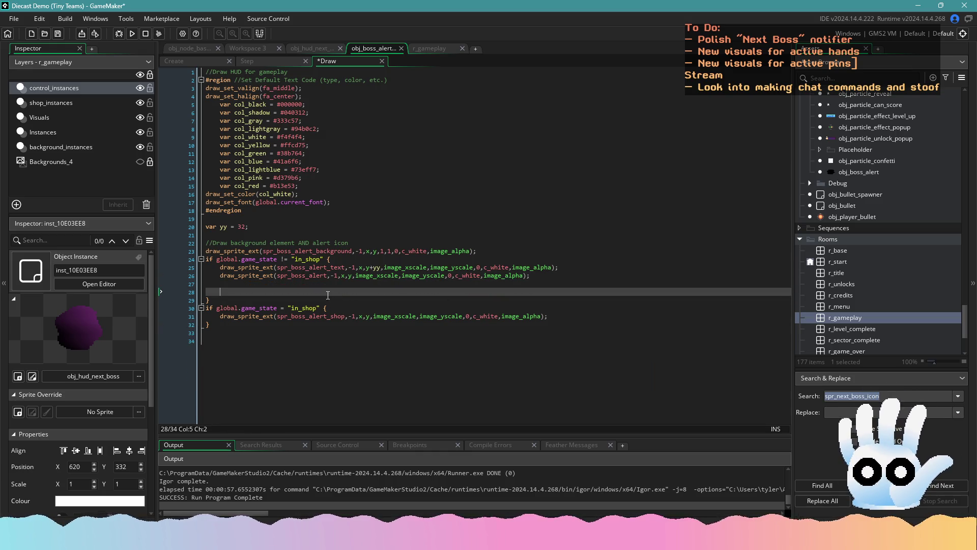
{"action": "key", "text": "ctrl+z"}
{"action": "key", "text": "ctrl+z"}
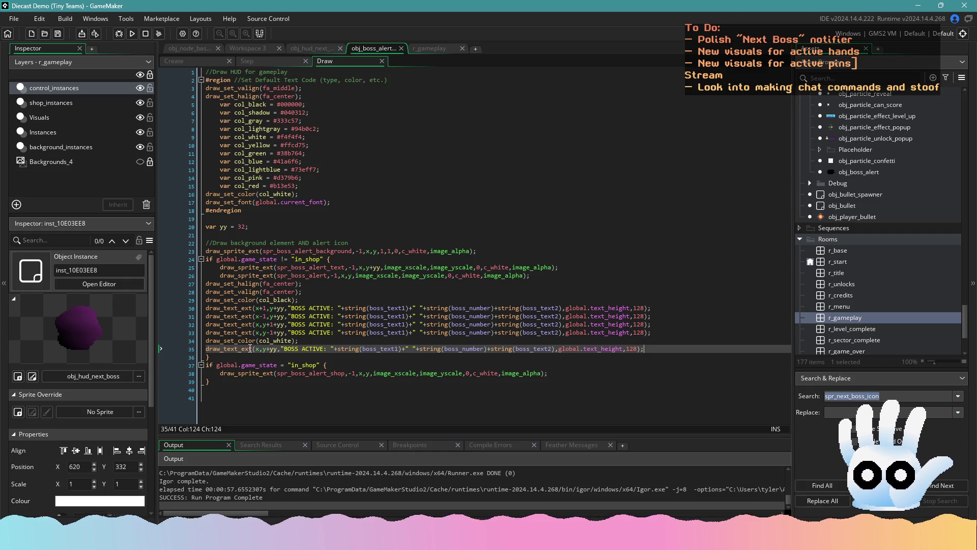
- Indent the moved text lines inside the block, add spacing lines, and save the Draw event
{"action": "left_click", "coordinate": [208, 284]}
{"action": "key", "text": "Return"}
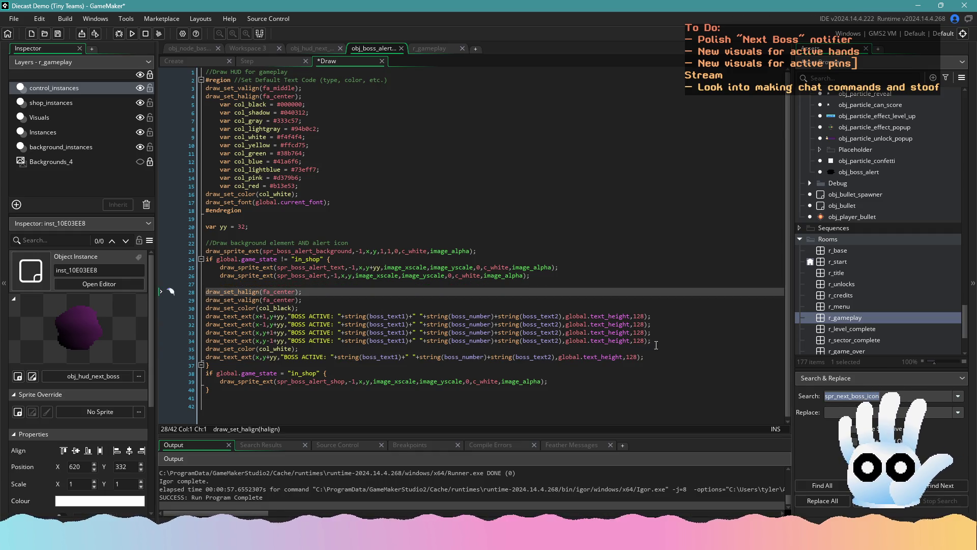
{"action": "left_click_drag", "start_coordinate": [654, 340], "coordinate": [458, 334]}
{"action": "left_click_drag", "start_coordinate": [645, 357], "coordinate": [198, 292]}
{"action": "key", "text": "Tab"}
{"action": "left_click", "coordinate": [298, 287]}
{"action": "left_click", "coordinate": [239, 365]}
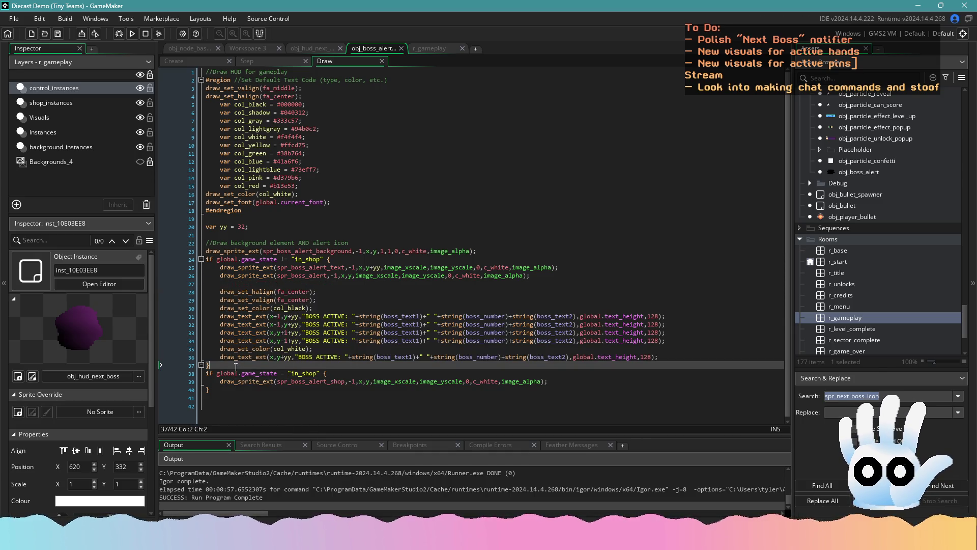
{"action": "key", "text": "Return"}
{"action": "key", "text": "ctrl+s"}
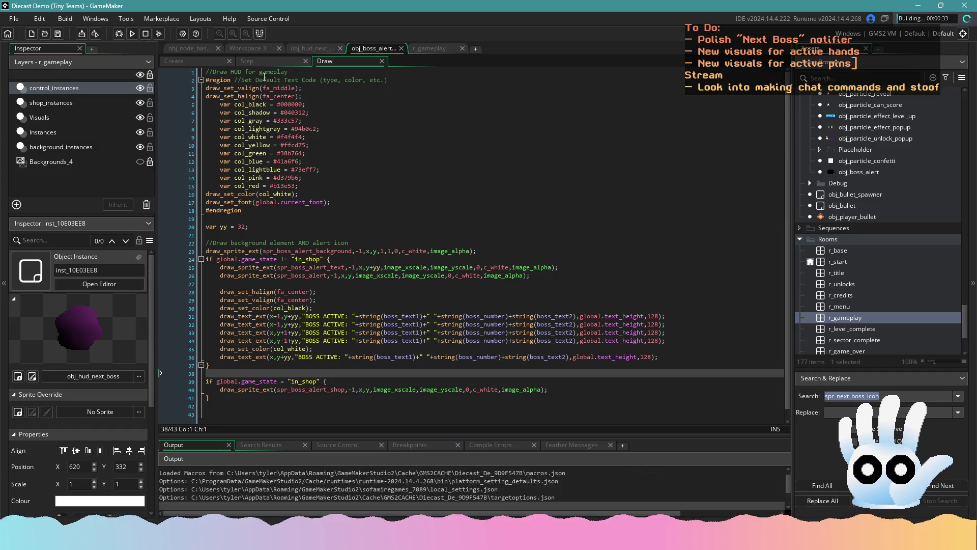
- Review obj_boss_alert's Step code, including the scale-down and in-shop destroy blocks
{"action": "left_click", "coordinate": [249, 61]}
{"action": "left_click", "coordinate": [328, 61]}
{"action": "left_click", "coordinate": [286, 60]}
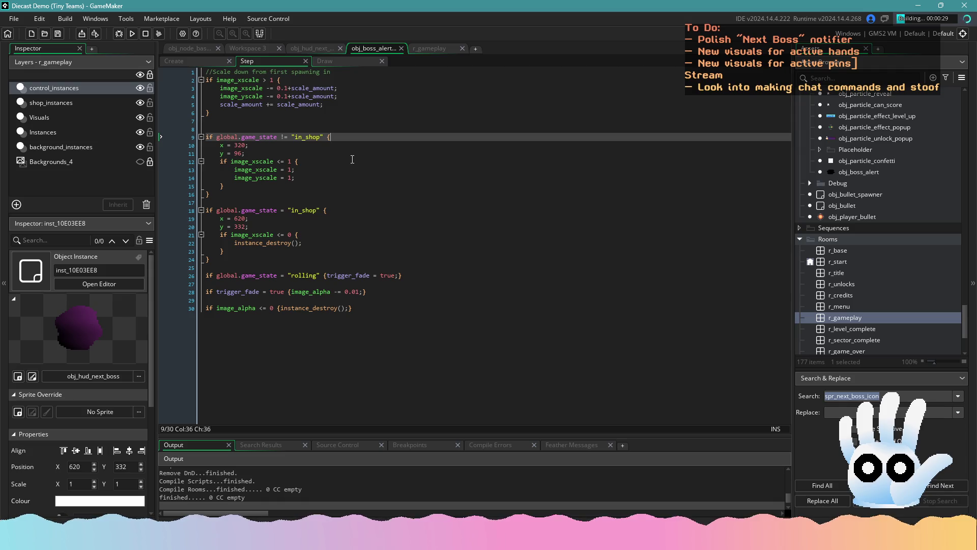
{"action": "left_click", "coordinate": [307, 112]}
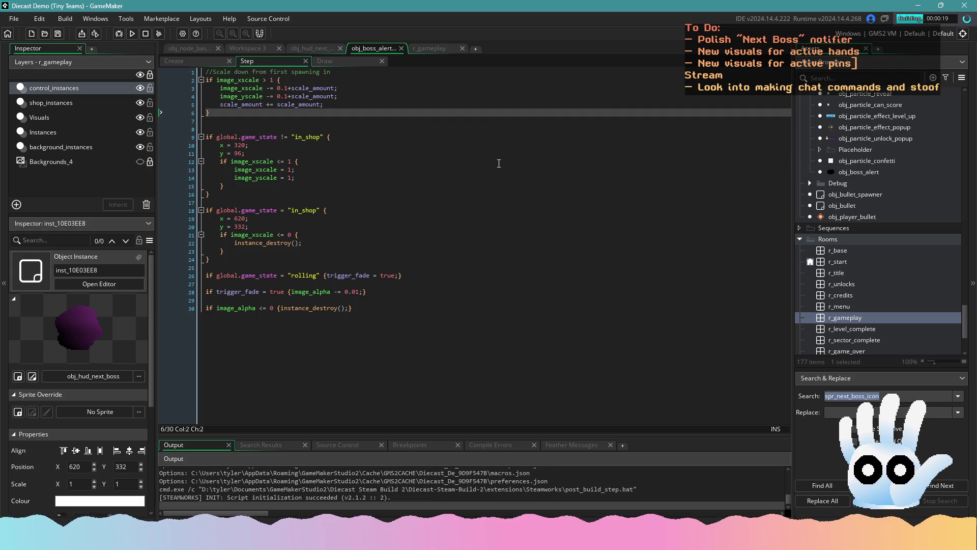
{"action": "left_click", "coordinate": [519, 260]}
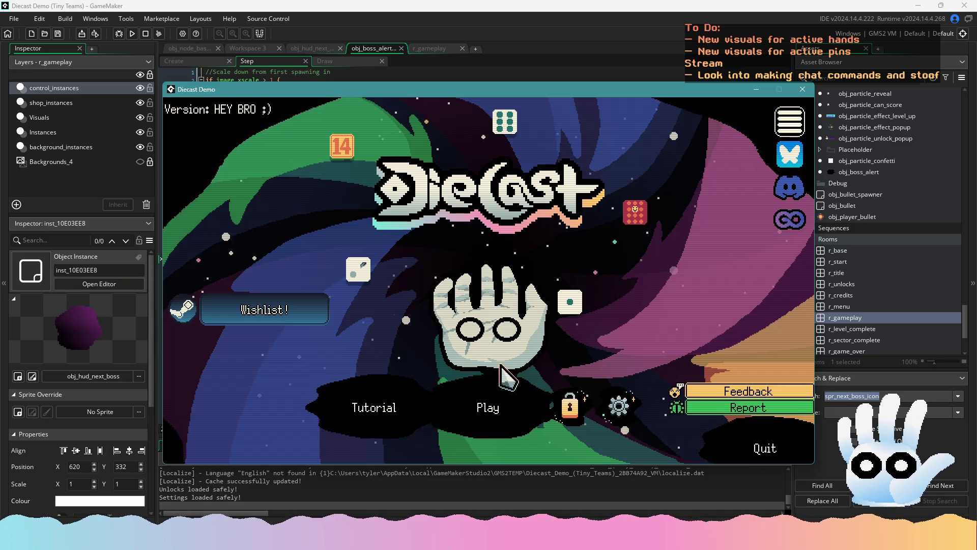
- Playtest by continuing the saved run into the shop, check the boss icon, then close the game
{"action": "left_click", "coordinate": [498, 398]}
{"action": "left_click", "coordinate": [502, 371]}
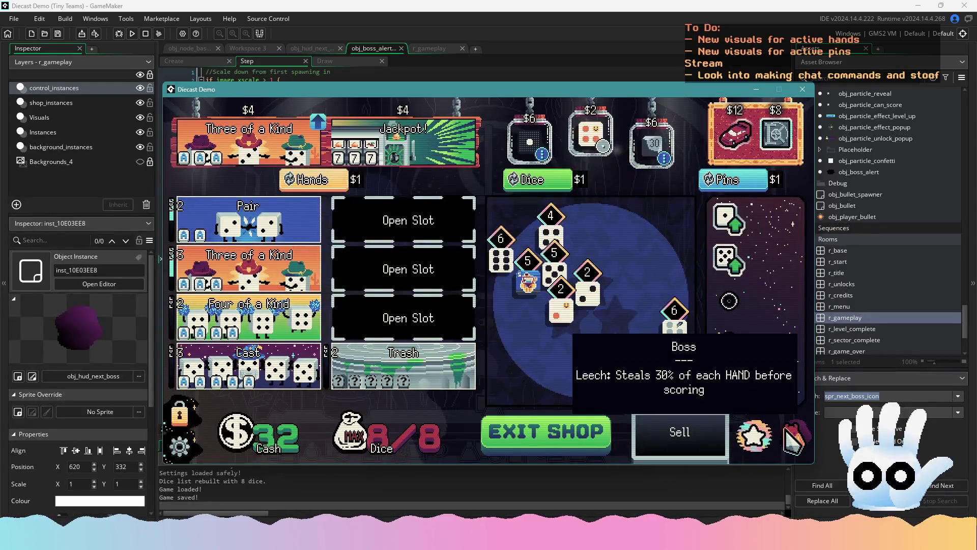
{"action": "mouse_move", "coordinate": [567, 311]}
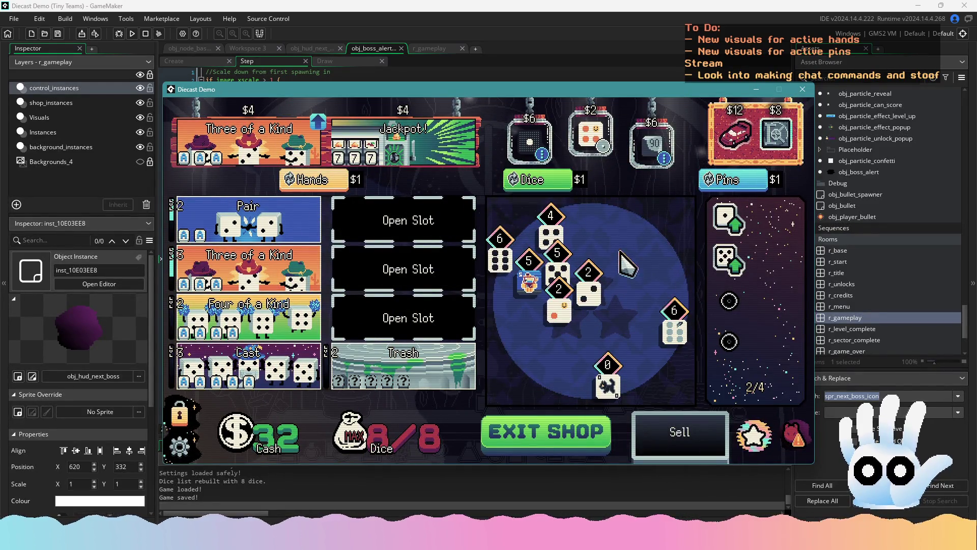
{"action": "mouse_move", "coordinate": [784, 424]}
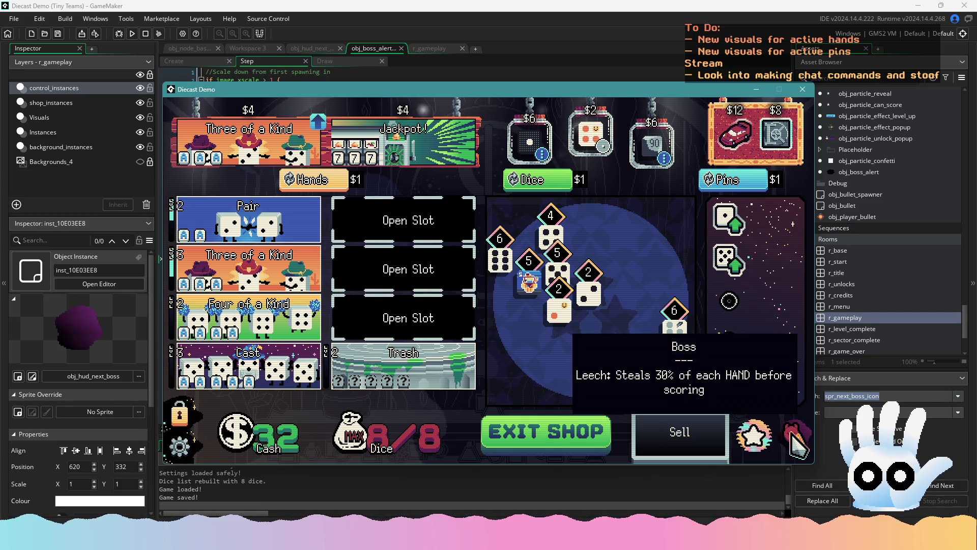
{"action": "left_click", "coordinate": [803, 90]}
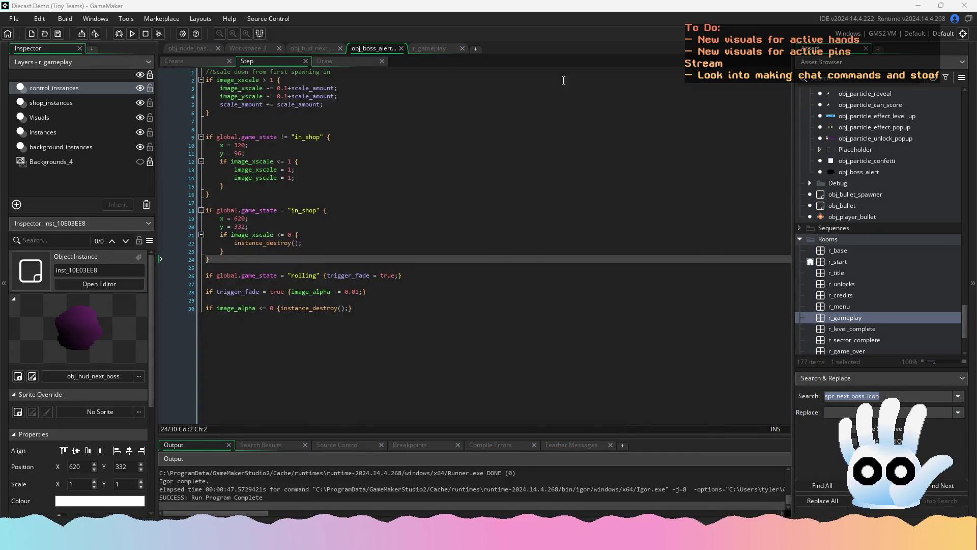
- Open obj_hud_next_boss's Step code and find obj_transition_sign by searching assets for 'sign'
{"action": "left_click", "coordinate": [307, 50]}
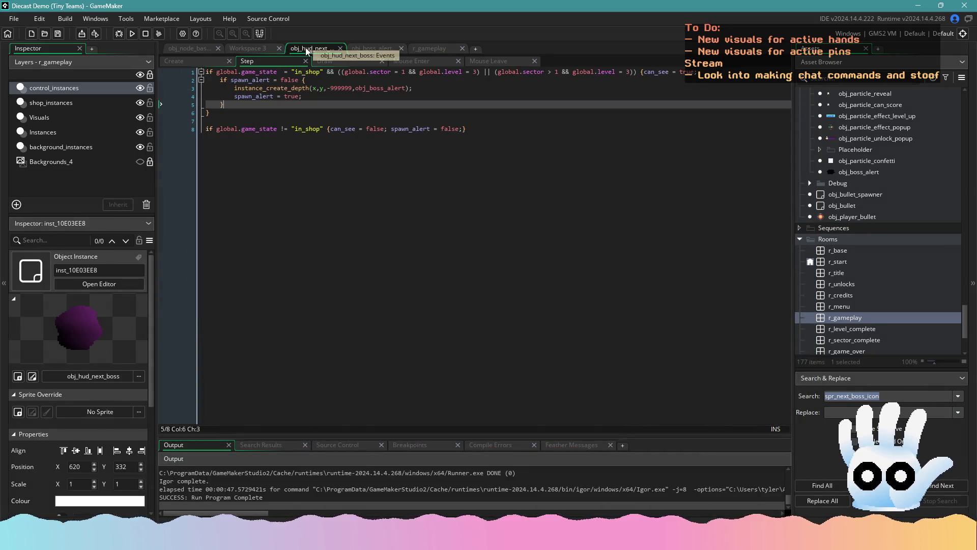
{"action": "left_click", "coordinate": [364, 47]}
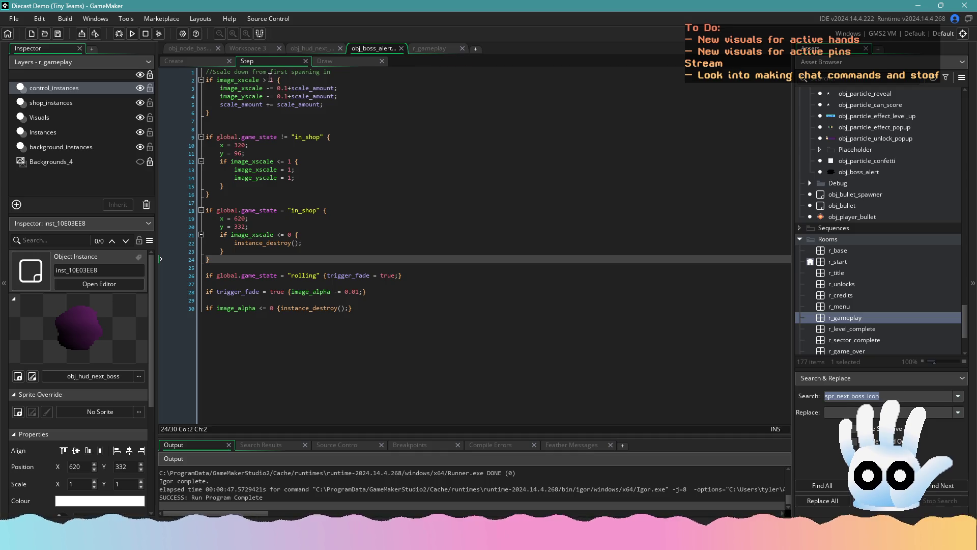
{"action": "left_click", "coordinate": [259, 49]}
{"action": "left_click", "coordinate": [312, 48]}
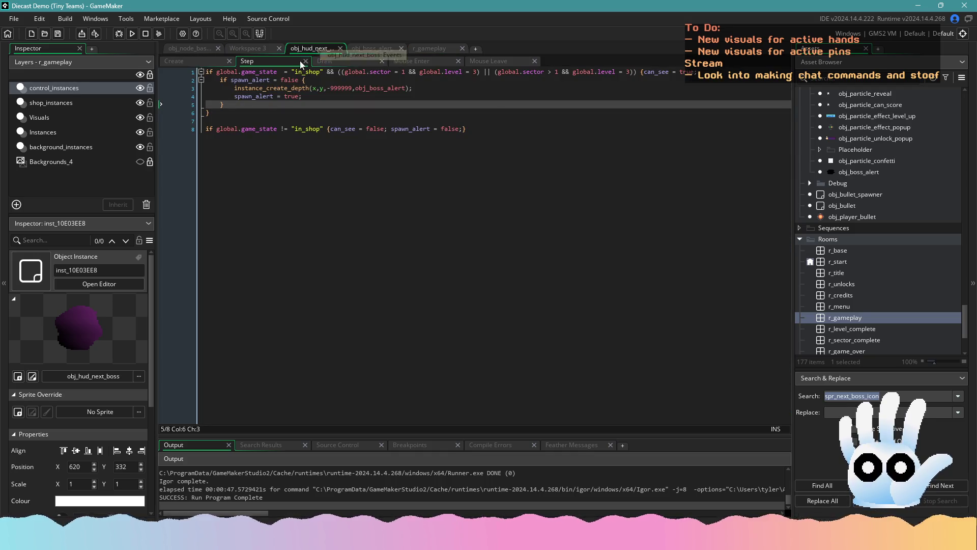
{"action": "scroll", "coordinate": [855, 268], "scroll_direction": "down", "scroll_amount": 2}
{"action": "left_click", "coordinate": [846, 80]}
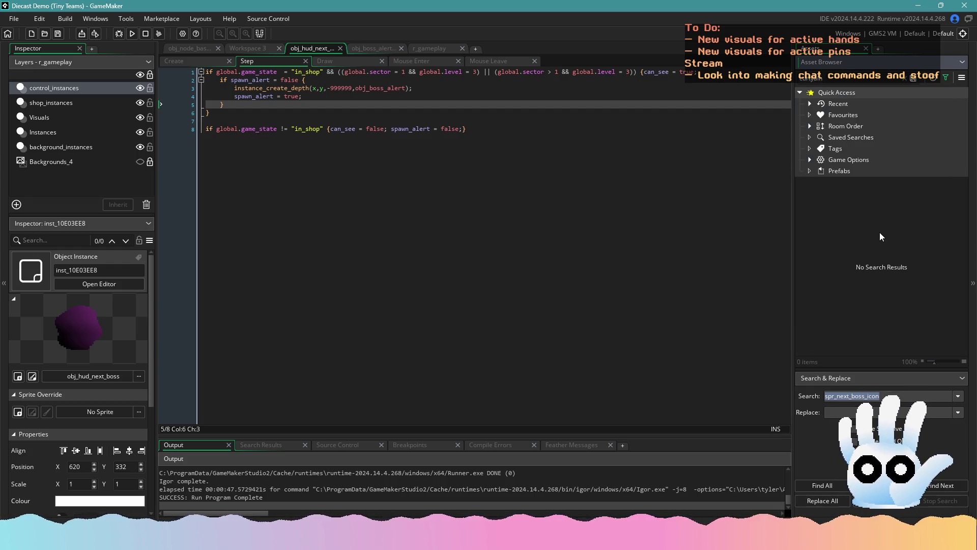
{"action": "type", "text": "sign"}
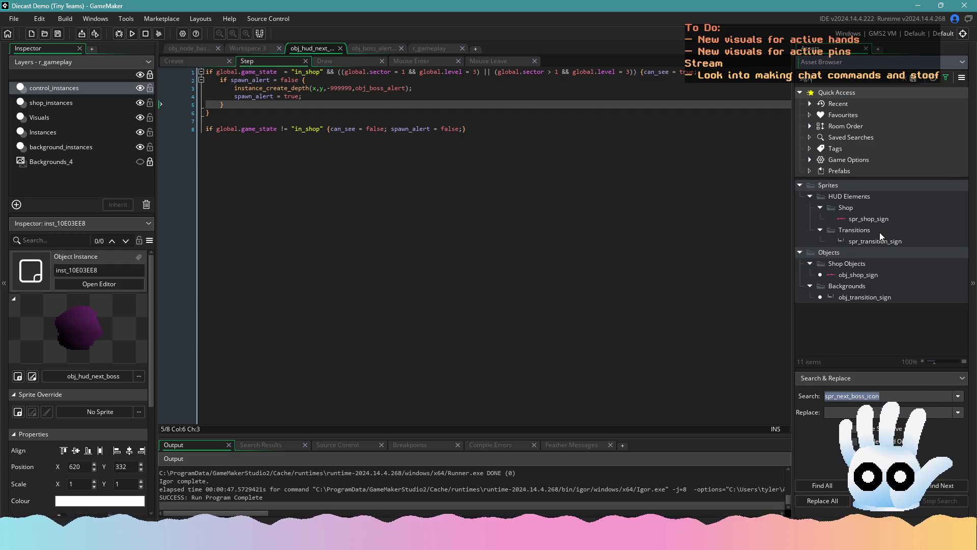
{"action": "left_click", "coordinate": [863, 296]}
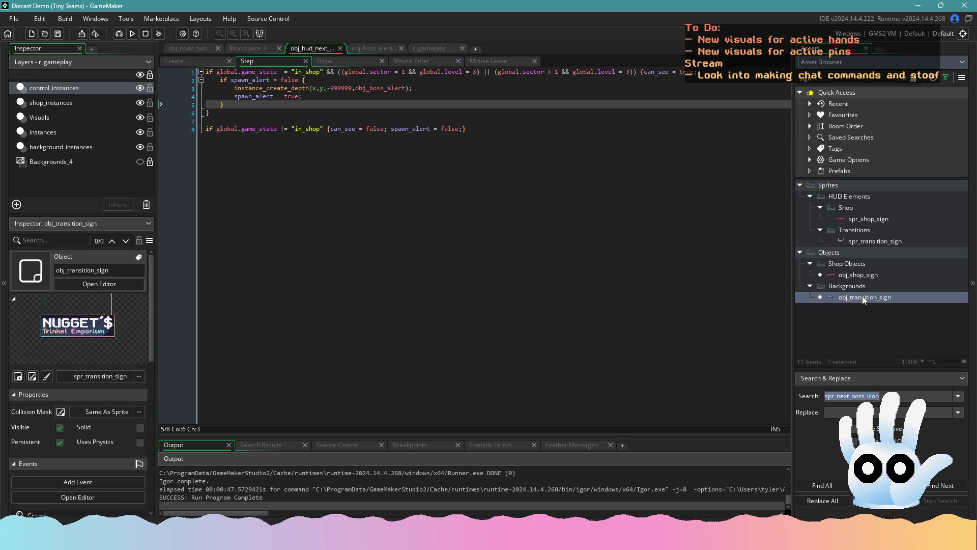
- Add && !instance_exists(obj_transition_sign) to the spawn_alert check, save, and run the game
{"action": "left_click", "coordinate": [308, 71]}
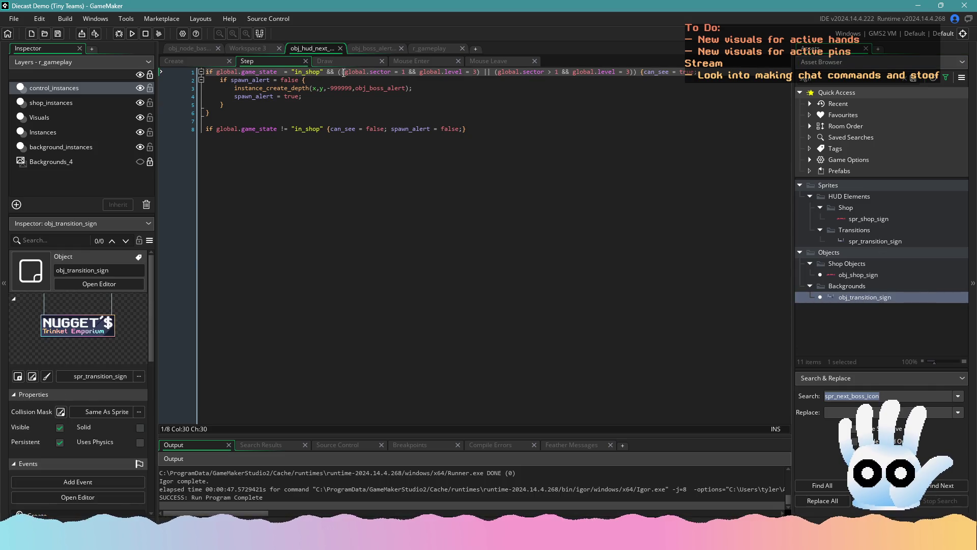
{"action": "left_click", "coordinate": [300, 80]}
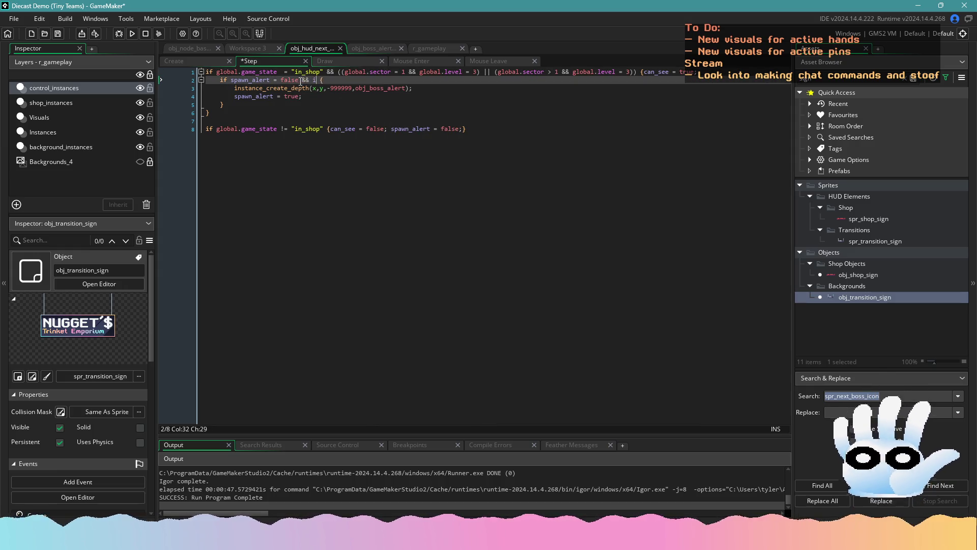
{"action": "type", "text": "nstance_ex"}
{"action": "key", "text": "Return"}
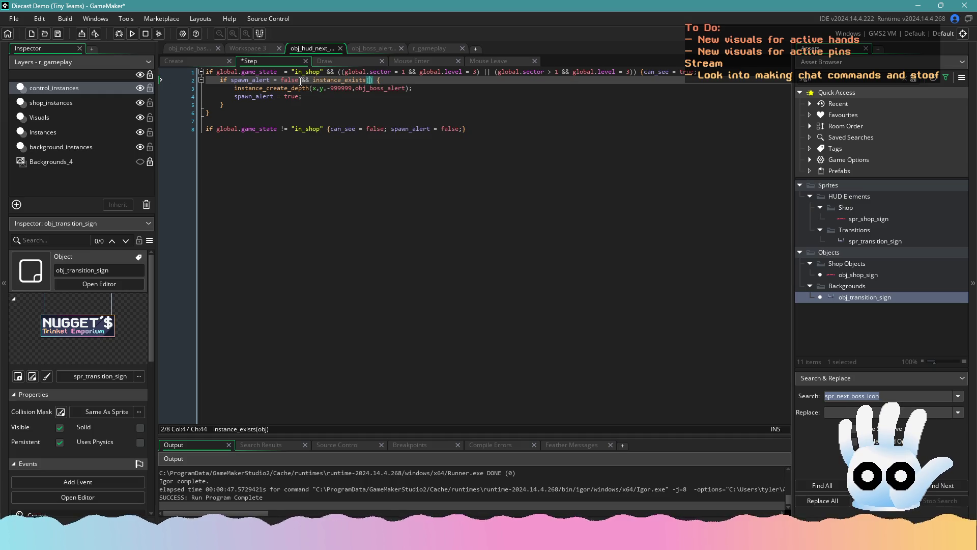
{"action": "type", "text": "obj_transitio"}
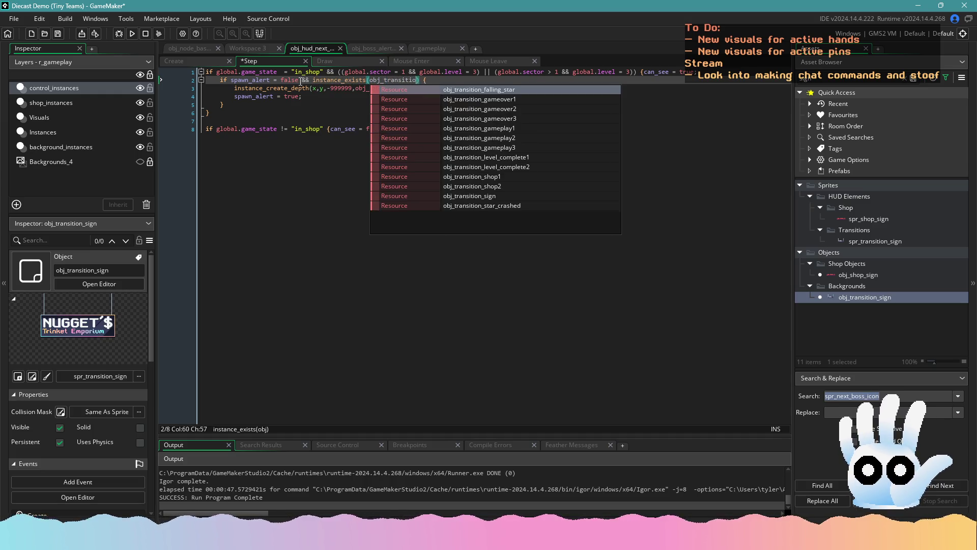
{"action": "type", "text": "n_s"}
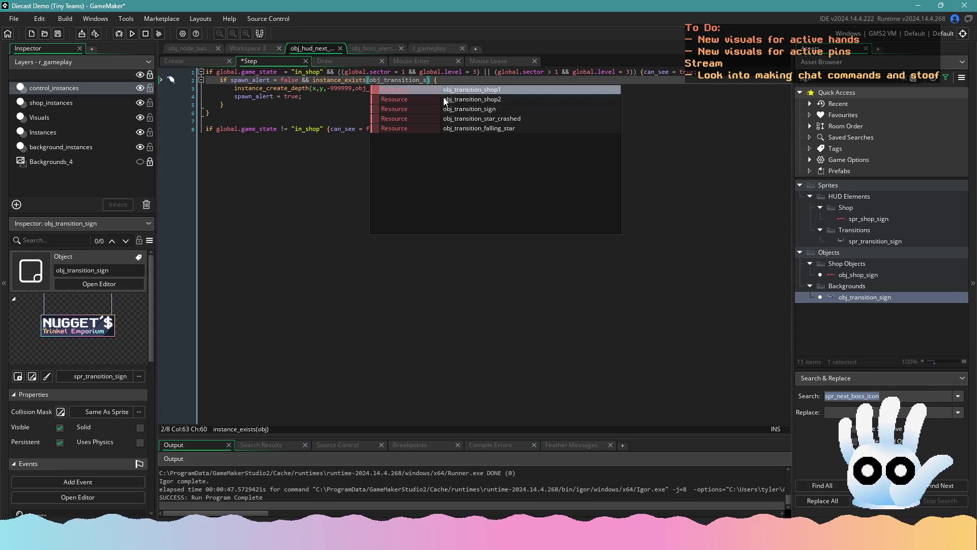
{"action": "key", "text": "Down"}
{"action": "key", "text": "Down"}
{"action": "key", "text": "Return"}
{"action": "left_click", "coordinate": [312, 82]}
{"action": "type", "text": "!"}
{"action": "key", "text": "ctrl+s"}
{"action": "left_click", "coordinate": [128, 34]}
{"action": "left_click", "coordinate": [408, 276]}
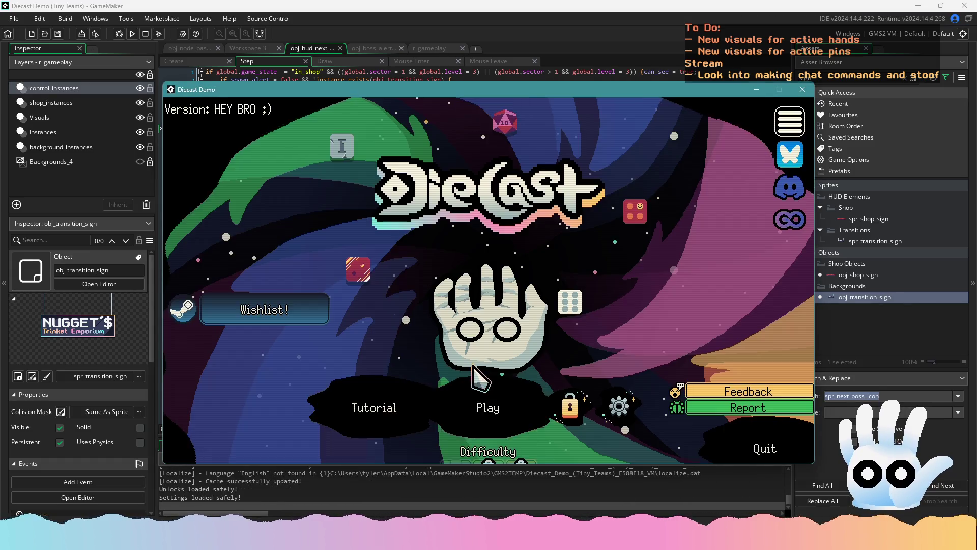
- Continue the saved run, play a Pair of 5s, then close the game window
{"action": "left_click", "coordinate": [488, 406]}
{"action": "left_click", "coordinate": [488, 395]}
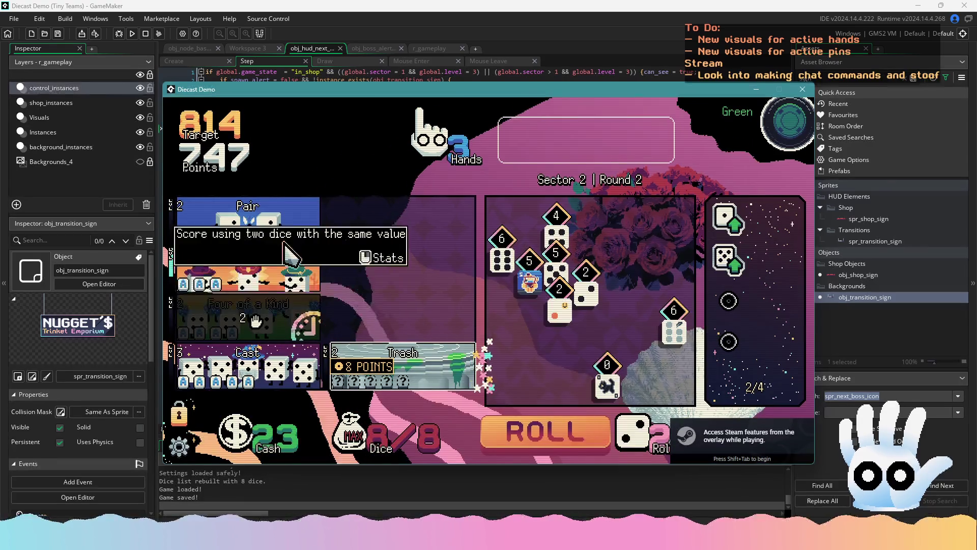
{"action": "left_click", "coordinate": [556, 273]}
{"action": "left_click", "coordinate": [529, 280]}
{"action": "left_click", "coordinate": [320, 213]}
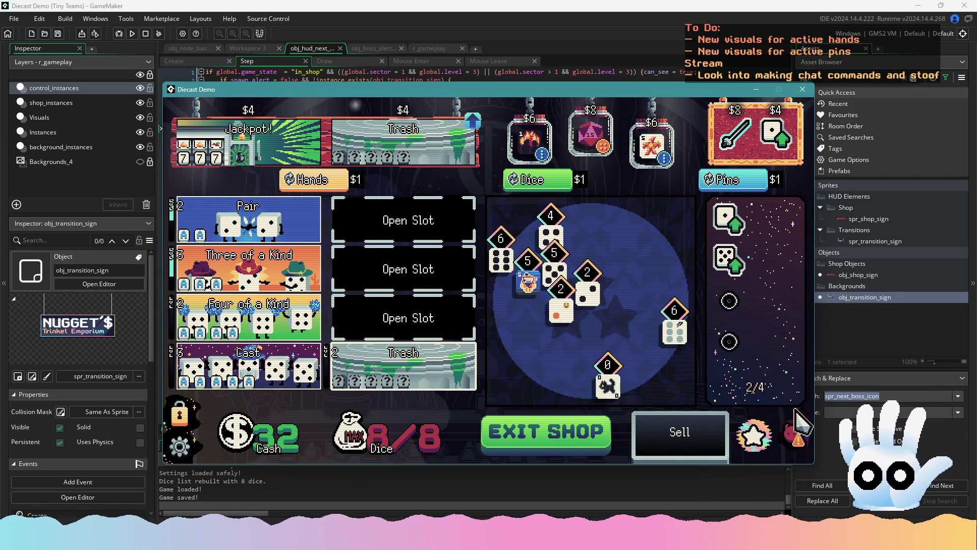
{"action": "left_click", "coordinate": [797, 92]}
- Rebuild and run the game with F5, load the saved run, and play the Pair hand
{"action": "key", "text": "F5"}
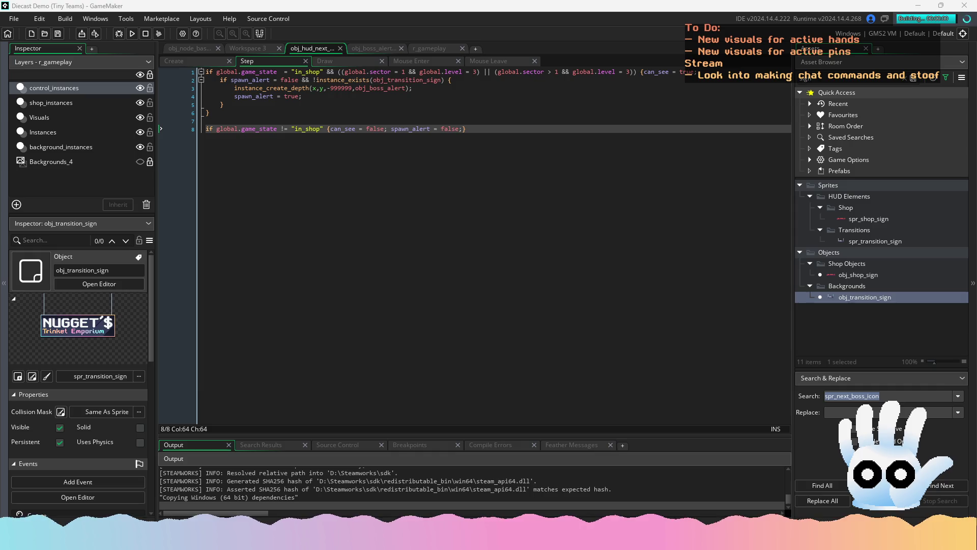
{"action": "left_click", "coordinate": [354, 331]}
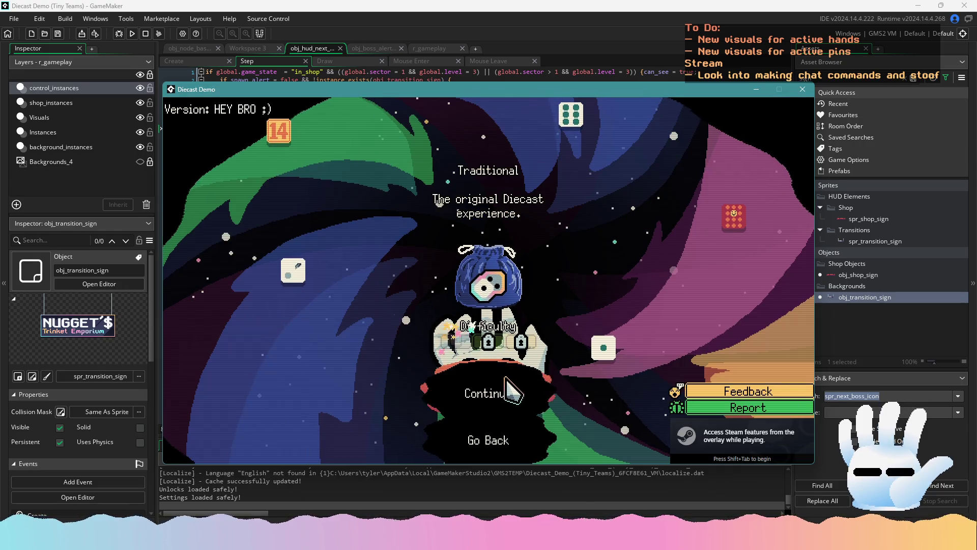
{"action": "left_click", "coordinate": [504, 395]}
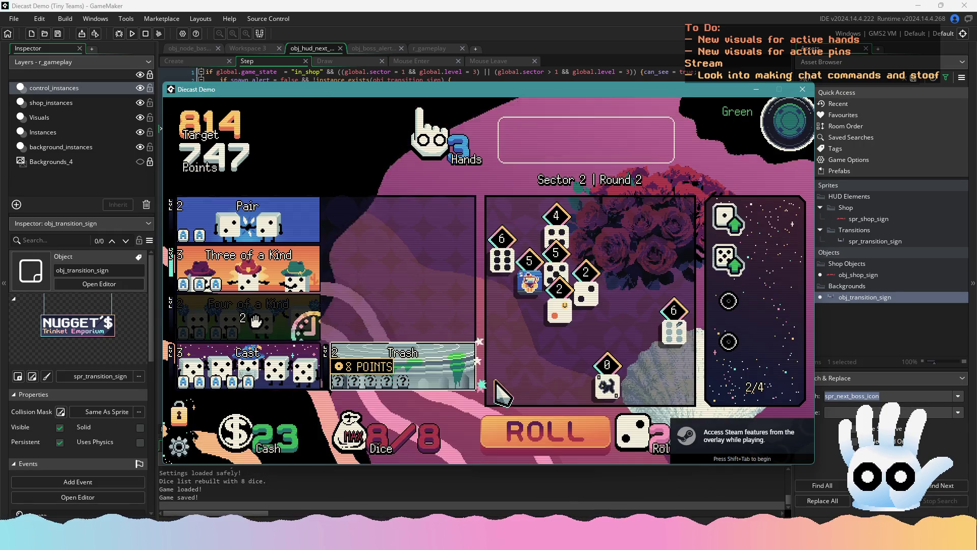
{"action": "left_click", "coordinate": [265, 219]}
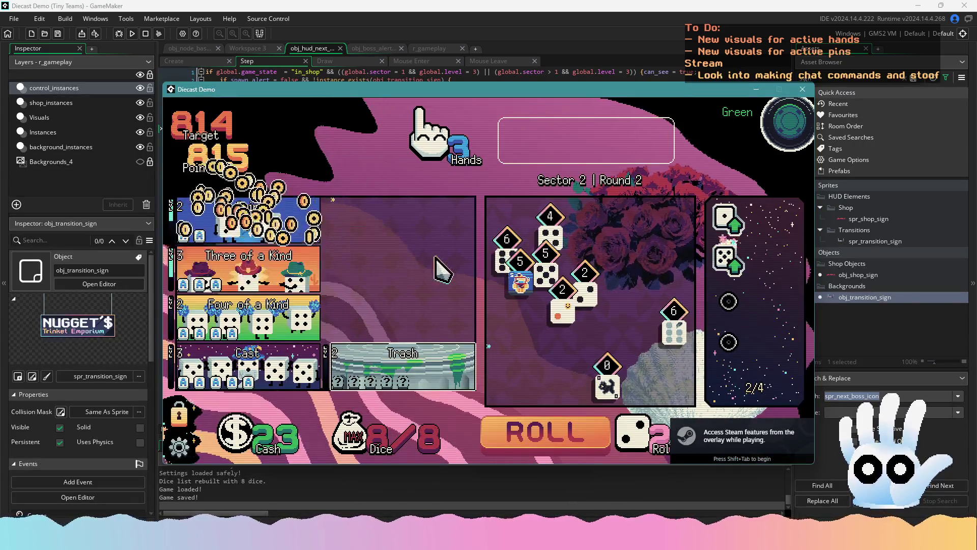
- Set game speed to x1, continue into the shop, check the Leech boss tooltip, and close the game
{"action": "key", "text": "Escape"}
{"action": "left_click", "coordinate": [364, 327]}
{"action": "left_click", "coordinate": [234, 450]}
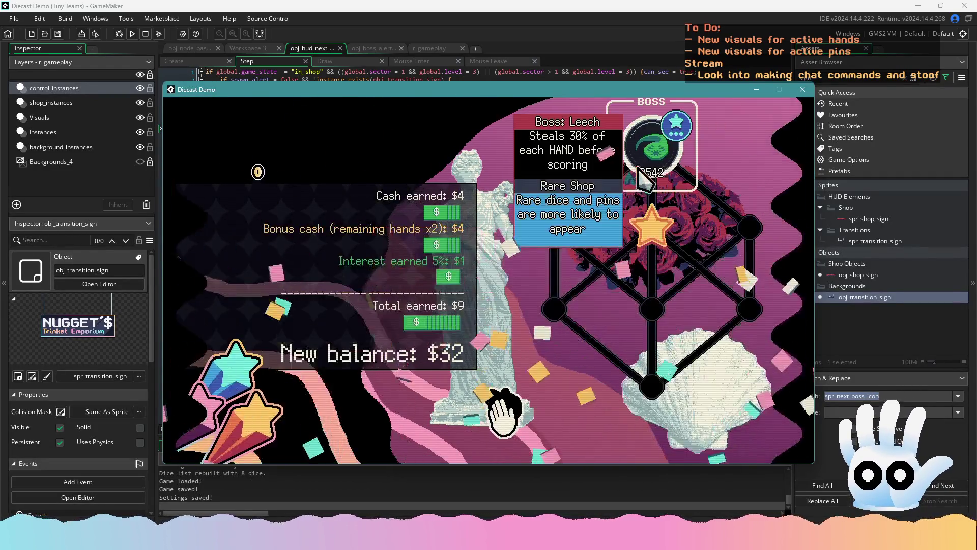
{"action": "left_click", "coordinate": [640, 171]}
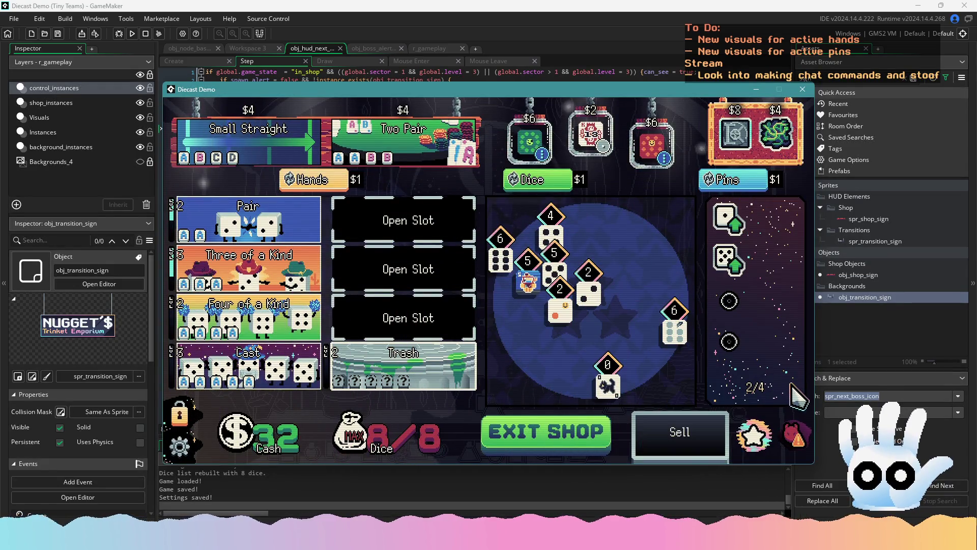
{"action": "mouse_move", "coordinate": [793, 435]}
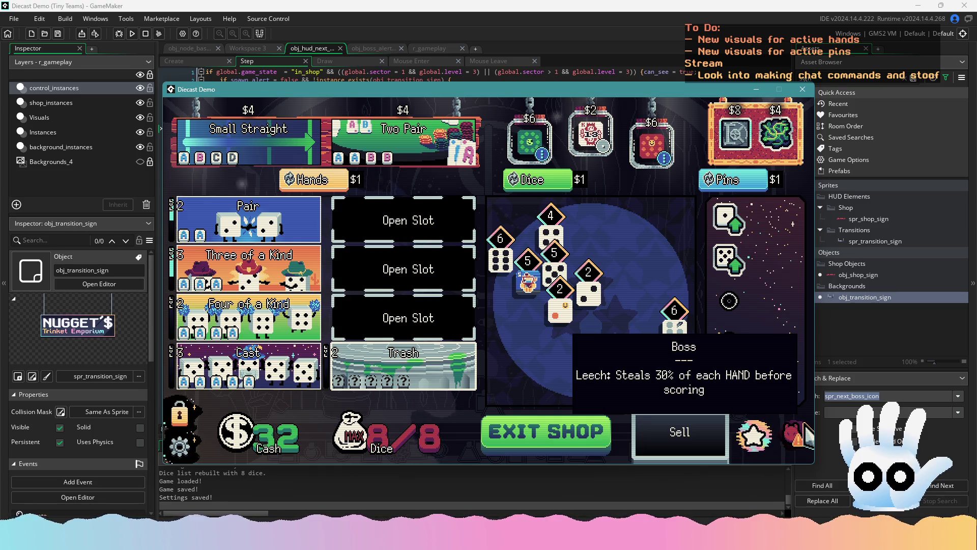
{"action": "left_click", "coordinate": [803, 89]}
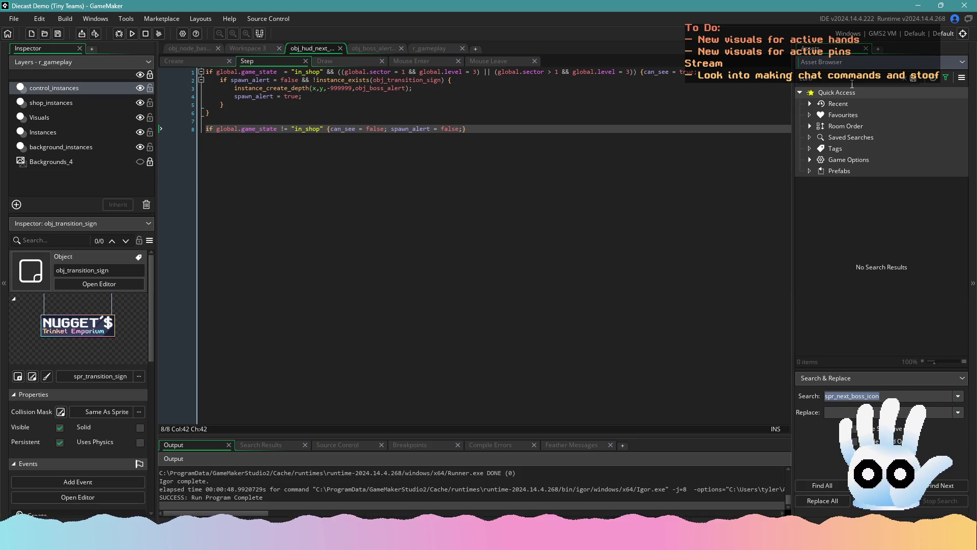
- Browse the curtain assets (obj_shop_curtains, spr_transition_curtains, spr_transition_curtain2) in the Asset Browser
{"action": "key", "text": "BackSpace"}
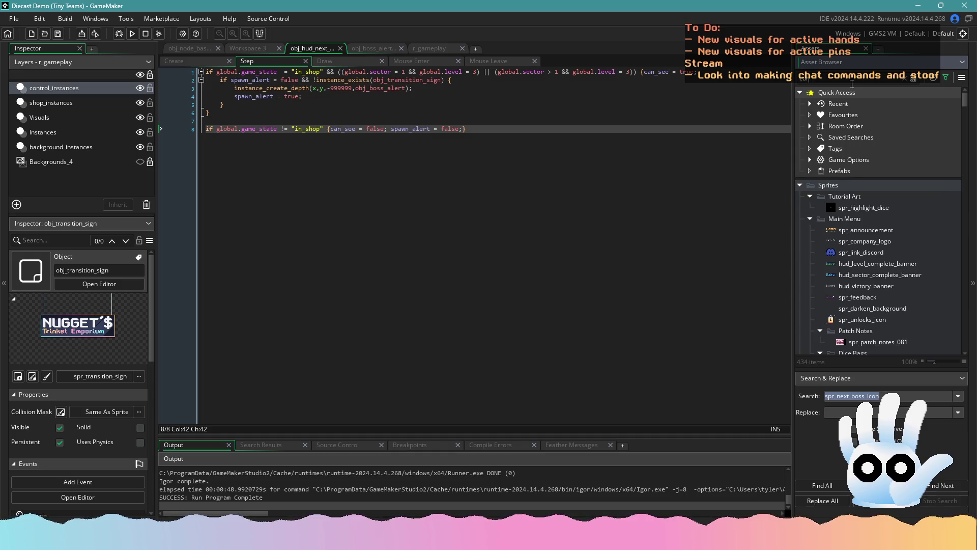
{"action": "left_click", "coordinate": [864, 287]}
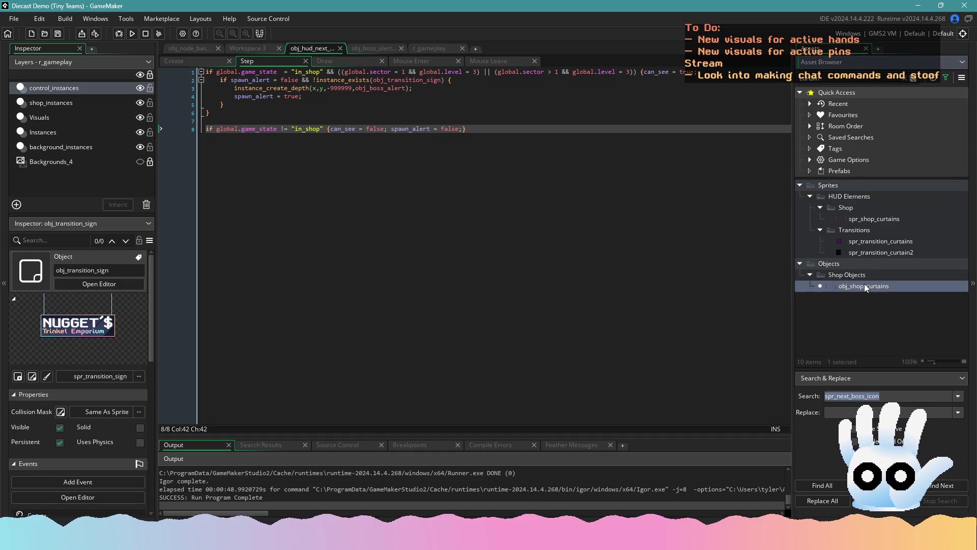
{"action": "left_click", "coordinate": [871, 254]}
{"action": "left_click", "coordinate": [874, 242]}
{"action": "left_click", "coordinate": [872, 253]}
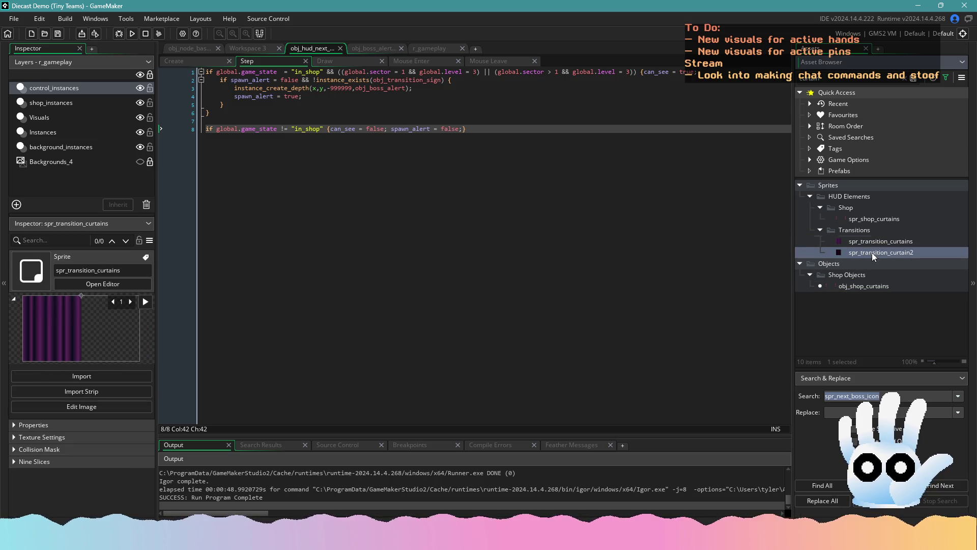
{"action": "left_click", "coordinate": [906, 78]}
{"action": "left_click", "coordinate": [443, 129]}
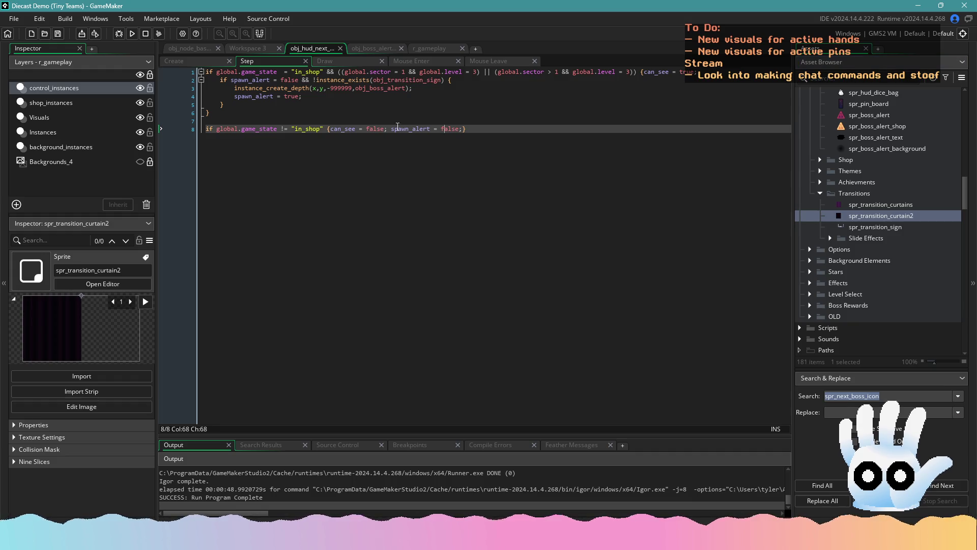
- Search assets for 'shop' and paste obj_transition_shop1 over obj_transition_sign on line 2
{"action": "left_click", "coordinate": [849, 81]}
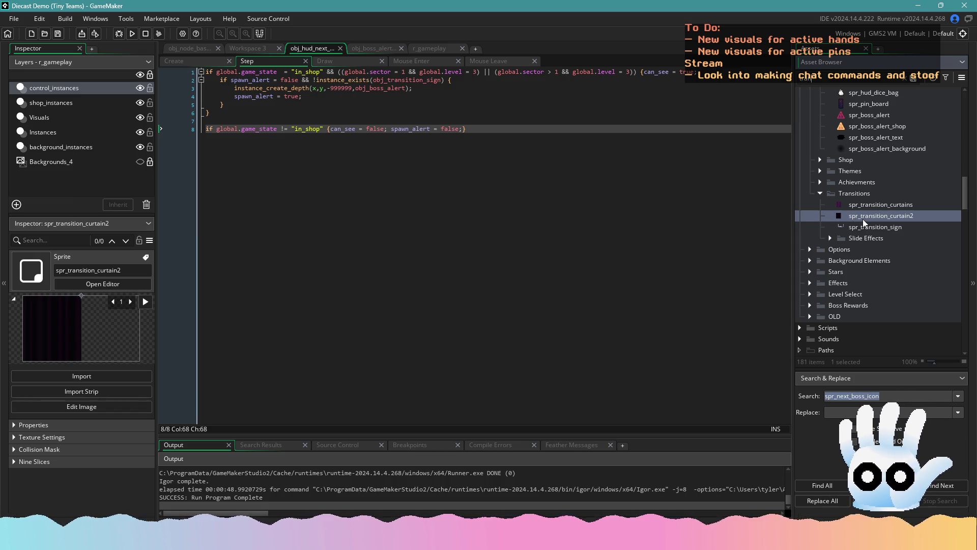
{"action": "type", "text": "shop"}
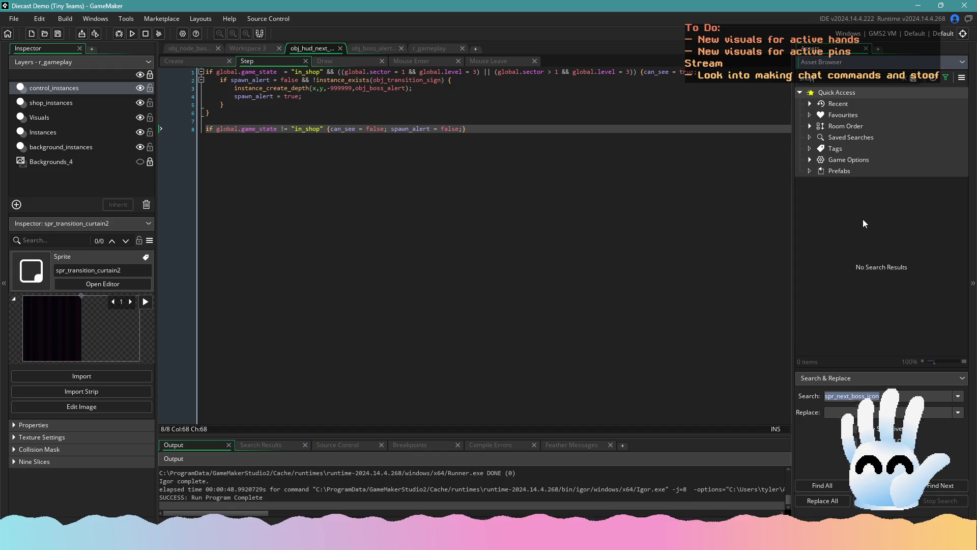
{"action": "scroll", "coordinate": [862, 219], "scroll_direction": "down", "scroll_amount": 15}
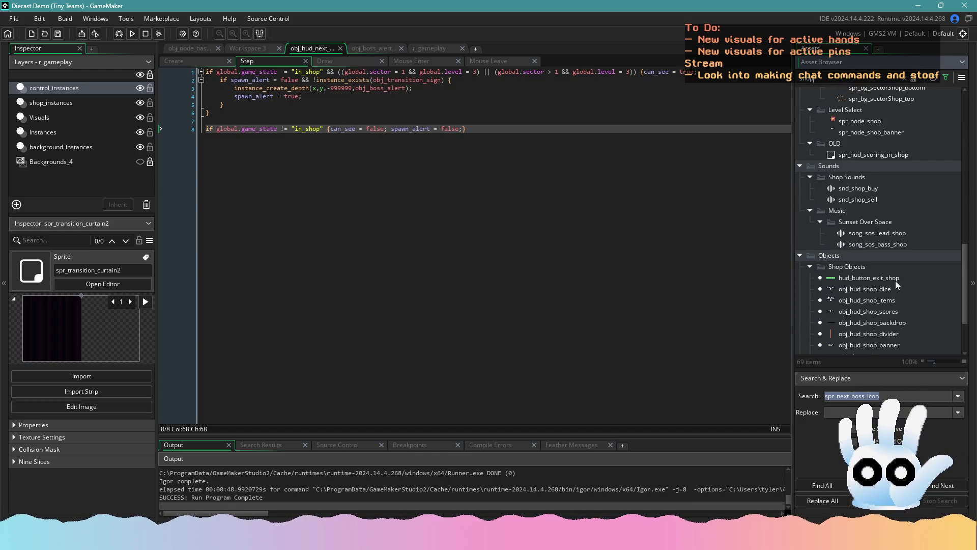
{"action": "left_click", "coordinate": [871, 282]}
{"action": "left_click", "coordinate": [858, 336]}
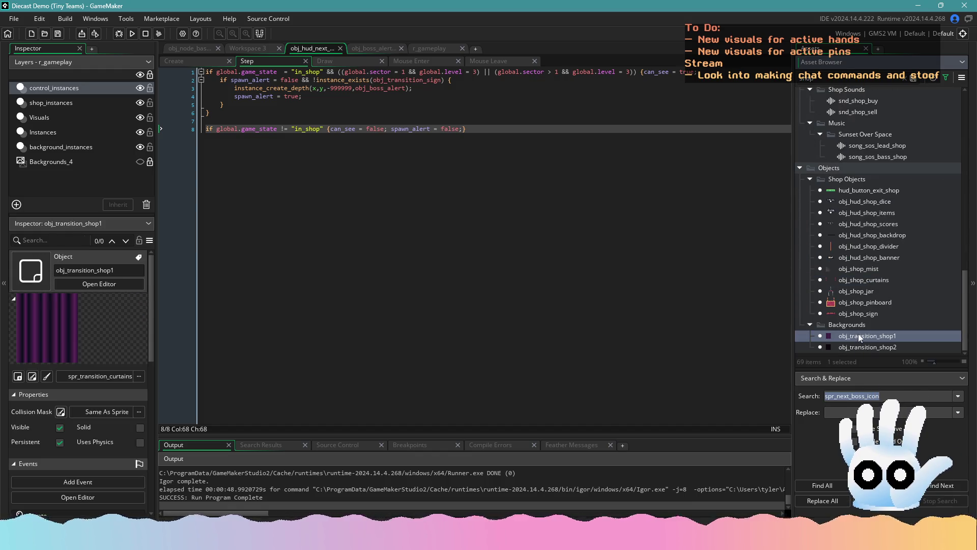
{"action": "left_click", "coordinate": [85, 269]}
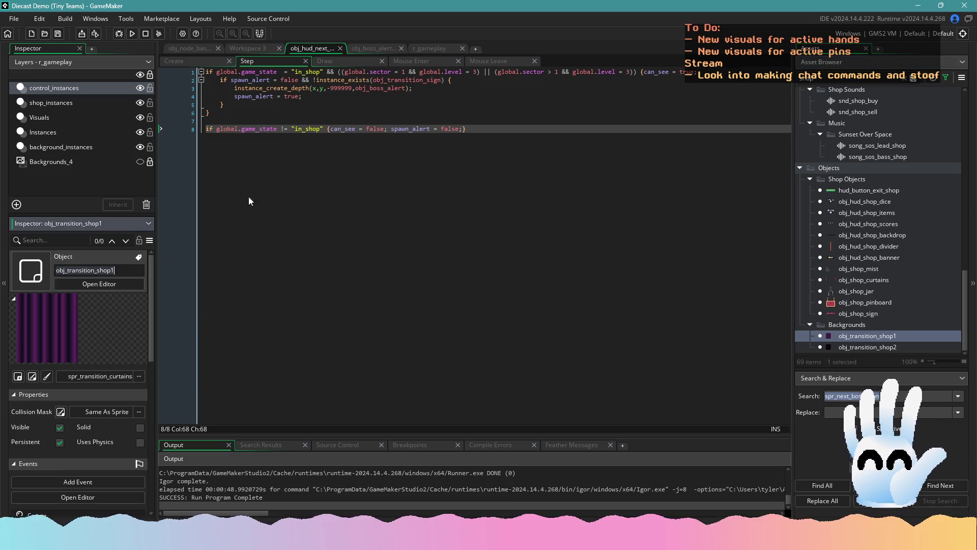
{"action": "double_click", "coordinate": [394, 80]}
{"action": "type", "text": "obj_transition_shop1"}
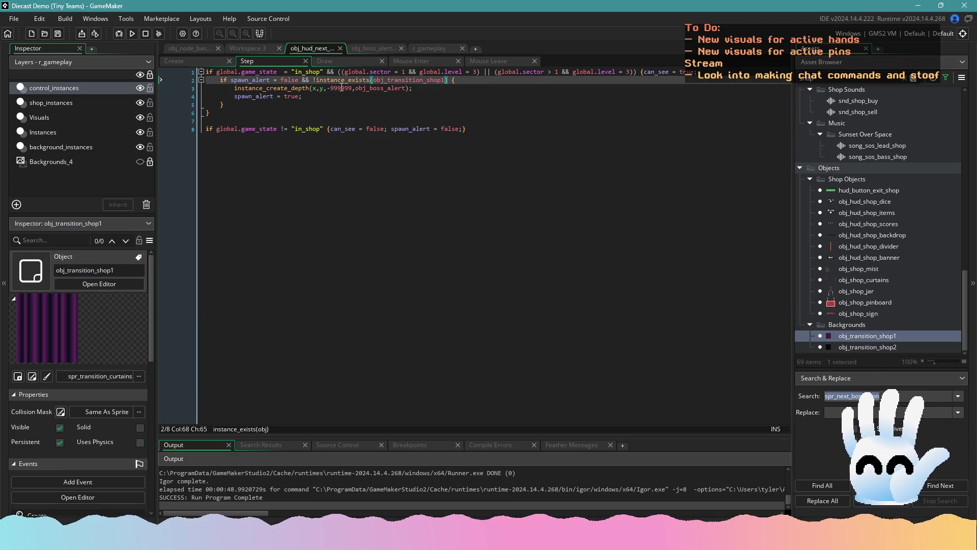
- Switch between the workspace code tabs and look at obj_boss_alert's Draw event
{"action": "left_click", "coordinate": [256, 49]}
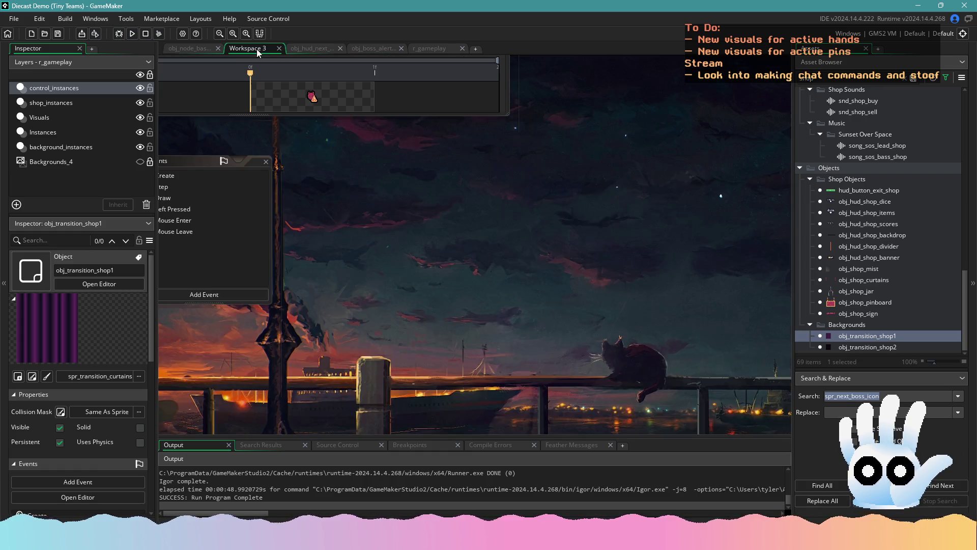
{"action": "left_click", "coordinate": [379, 49]}
{"action": "left_click", "coordinate": [312, 48]}
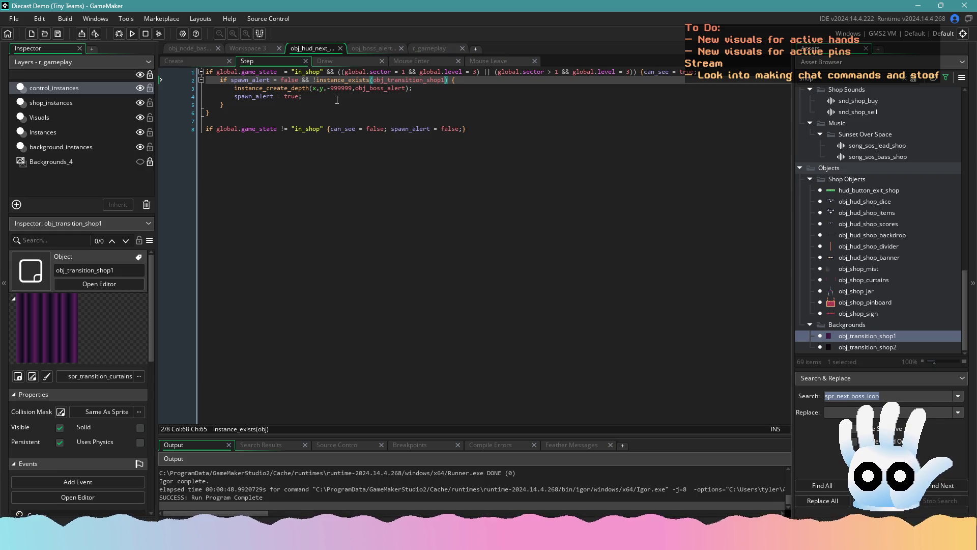
{"action": "left_click", "coordinate": [343, 61]}
- Move obj_boss_alert's scale-down if-block inside the not-in-shop check and save
{"action": "left_click", "coordinate": [248, 59]}
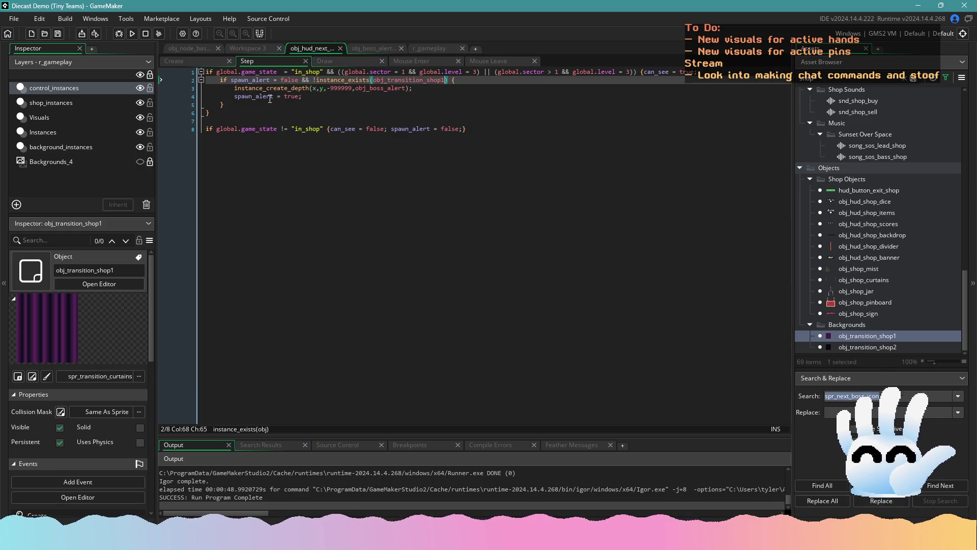
{"action": "left_click", "coordinate": [374, 51]}
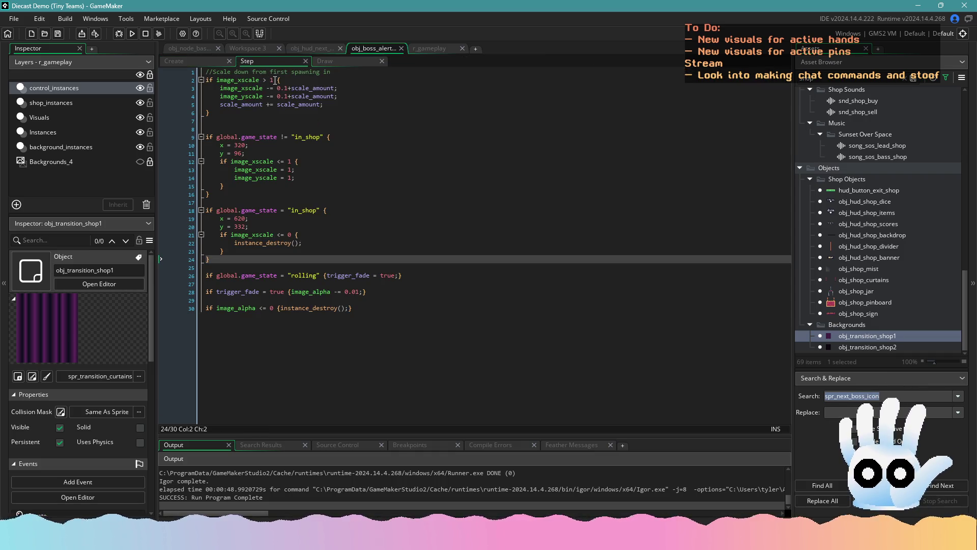
{"action": "left_click", "coordinate": [275, 80]}
{"action": "left_click_drag", "start_coordinate": [220, 111], "coordinate": [205, 79]}
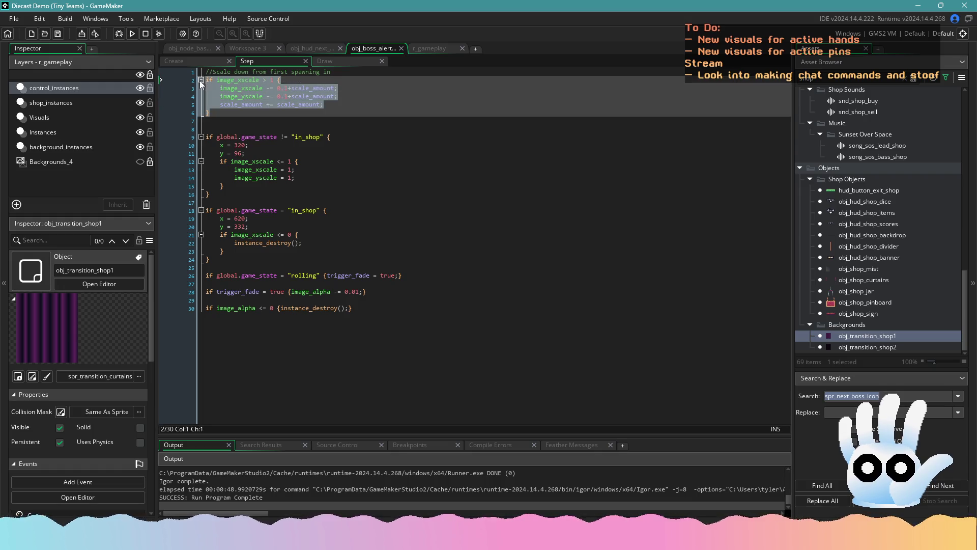
{"action": "key", "text": "BackSpace"}
{"action": "key", "text": "Down"}
{"action": "key", "text": "Down"}
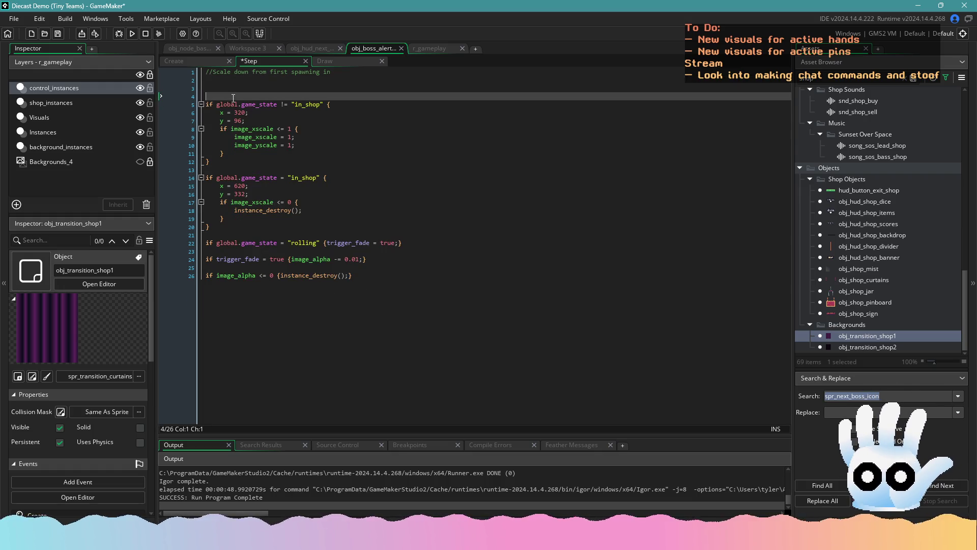
{"action": "key", "text": "BackSpace"}
{"action": "key", "text": "BackSpace"}
{"action": "key", "text": "BackSpace"}
{"action": "key", "text": "Down"}
{"action": "key", "text": "Return"}
{"action": "key", "text": "Return"}
{"action": "key", "text": "Return"}
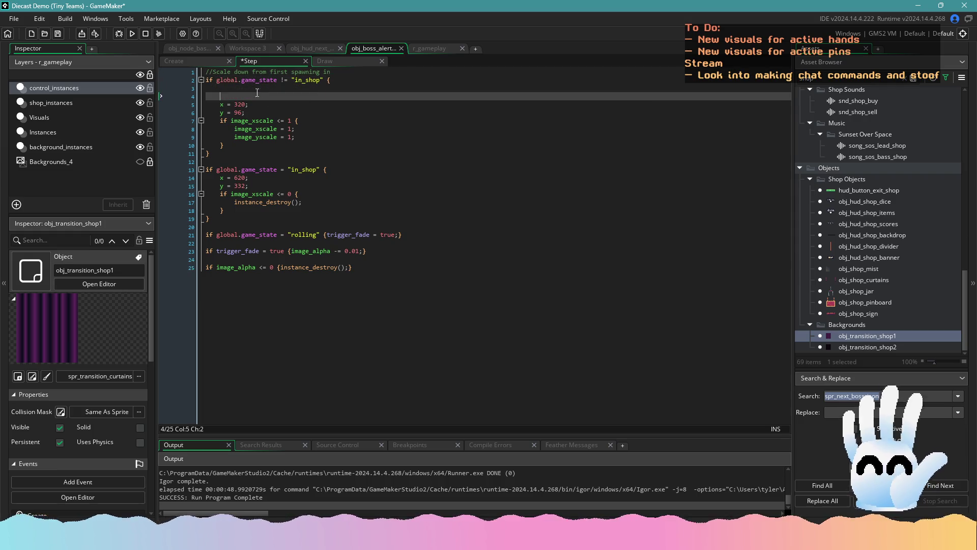
{"action": "key", "text": "shift+Up"}
{"action": "key", "text": "shift+Up"}
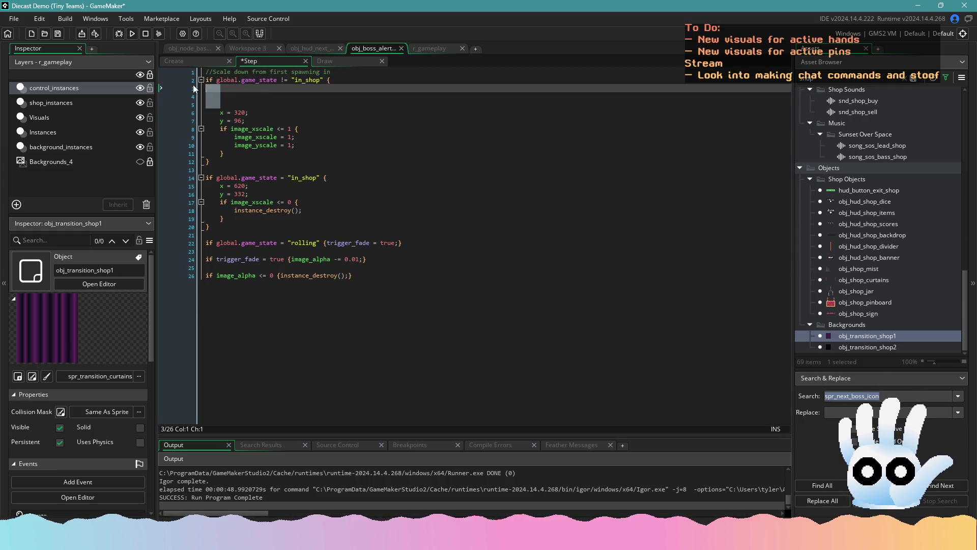
{"action": "type", "text": "if image_xscale > 1 {     image_xscale -= 0.1*scale_amount;     image_yscale -= 0.1*scale_amount;     scale_amount += scale_amount; }"}
{"action": "key", "text": "ctrl+s"}
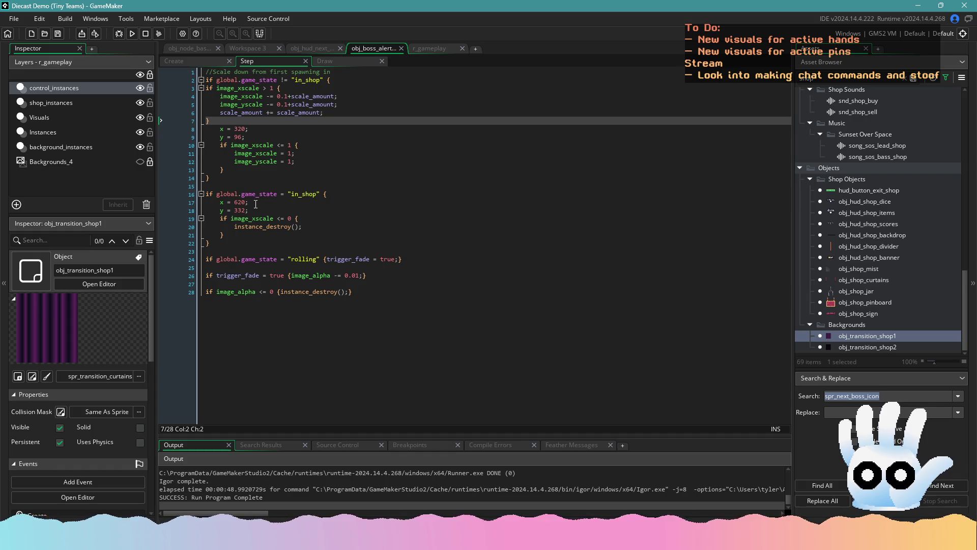
- Undo the move, restoring the original scale-down block and empty line 7, then view the Create event
{"action": "left_click", "coordinate": [338, 195]}
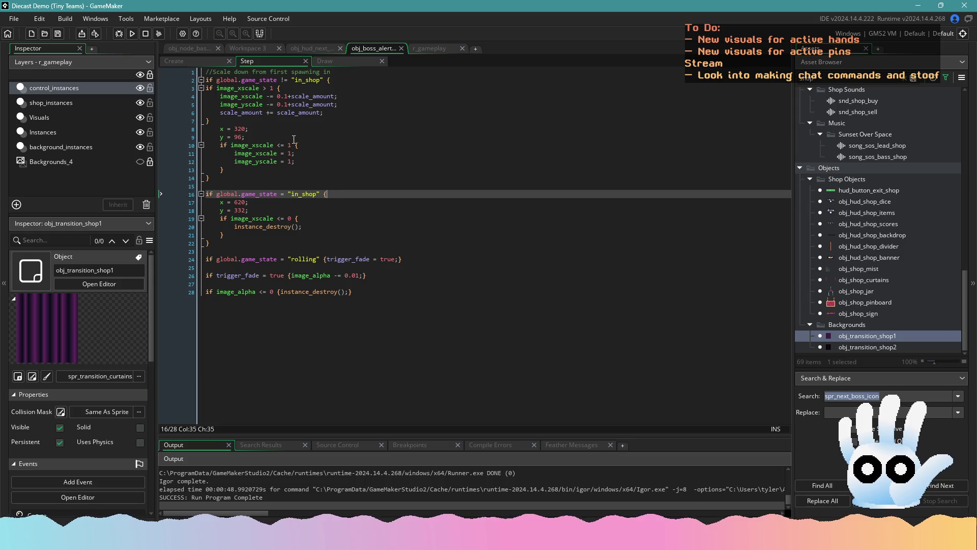
{"action": "key", "text": "ctrl+z"}
{"action": "key", "text": "ctrl+z"}
{"action": "key", "text": "ctrl+z"}
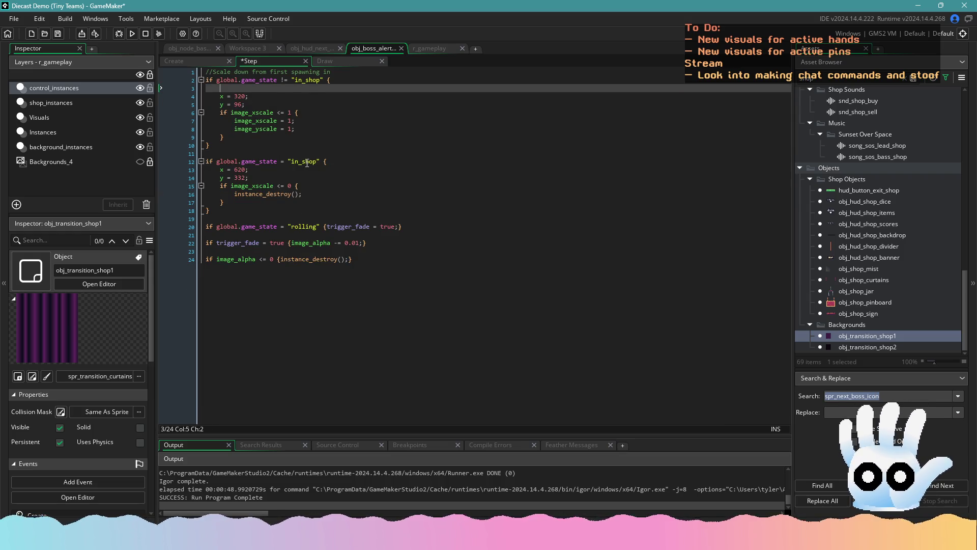
{"action": "key", "text": "ctrl+z"}
{"action": "key", "text": "ctrl+z"}
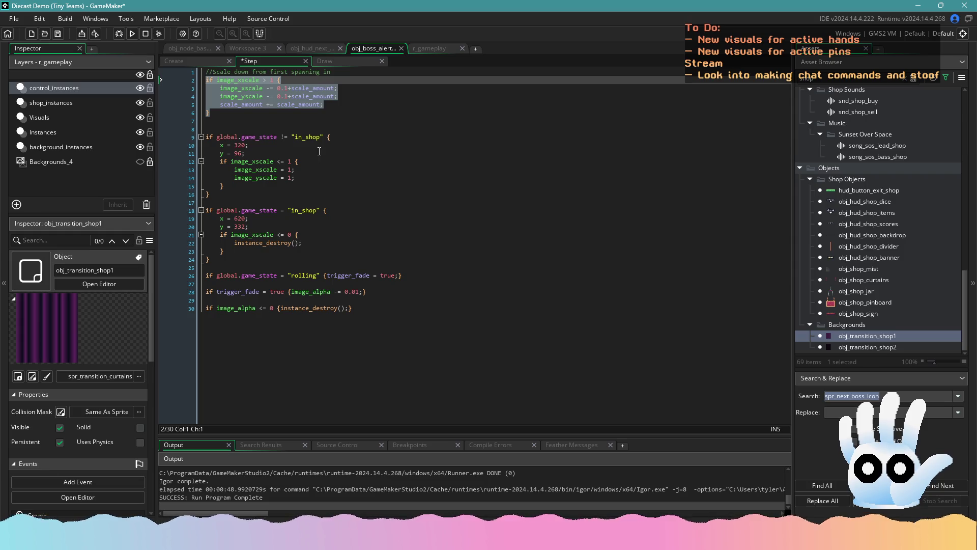
{"action": "key", "text": "ctrl+z"}
{"action": "left_click", "coordinate": [268, 121]}
{"action": "type", "text": "\\"}
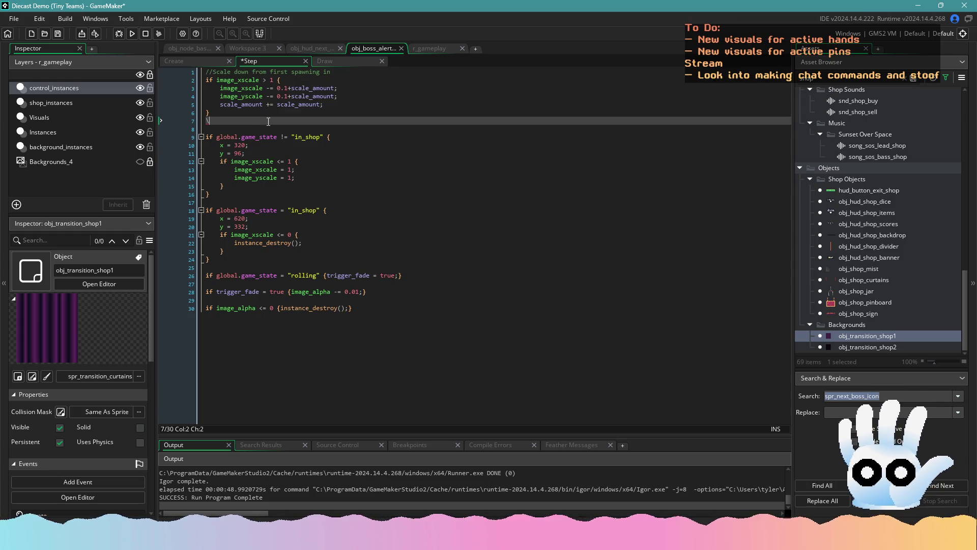
{"action": "key", "text": "ctrl+z"}
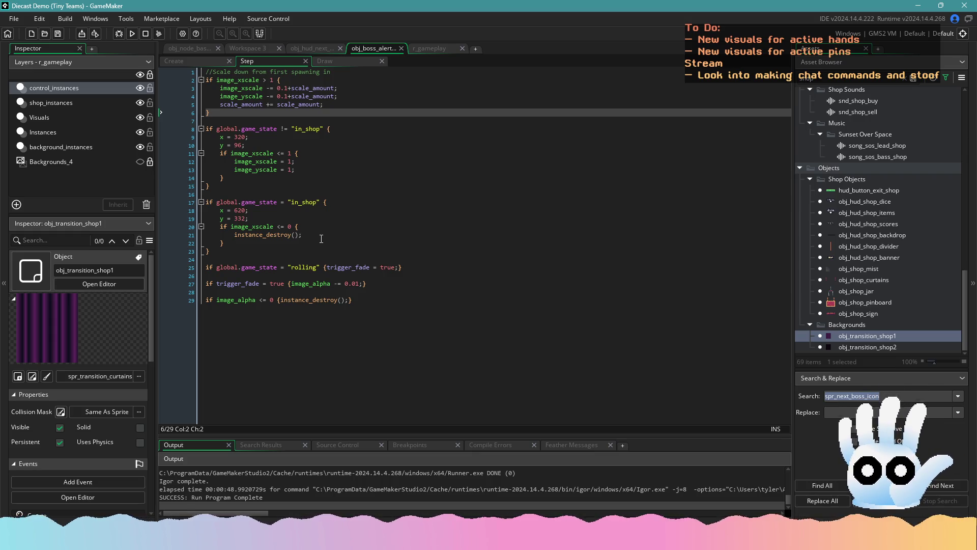
{"action": "left_click", "coordinate": [206, 62]}
- Compare obj_boss_alert's and obj_hud_next_boss's code, ending in obj_hud_next_boss's Step event
{"action": "left_click_drag", "start_coordinate": [271, 153], "coordinate": [201, 155]}
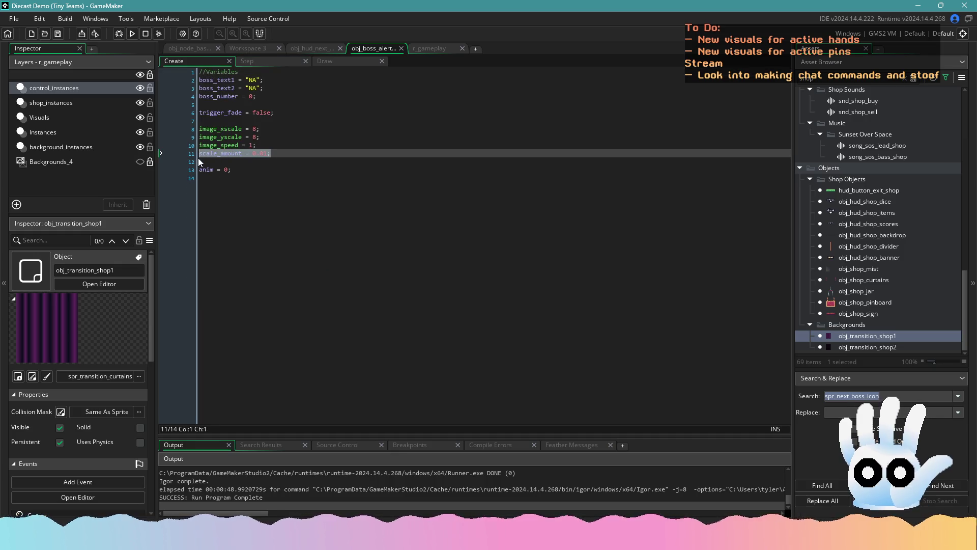
{"action": "left_click", "coordinate": [305, 51]}
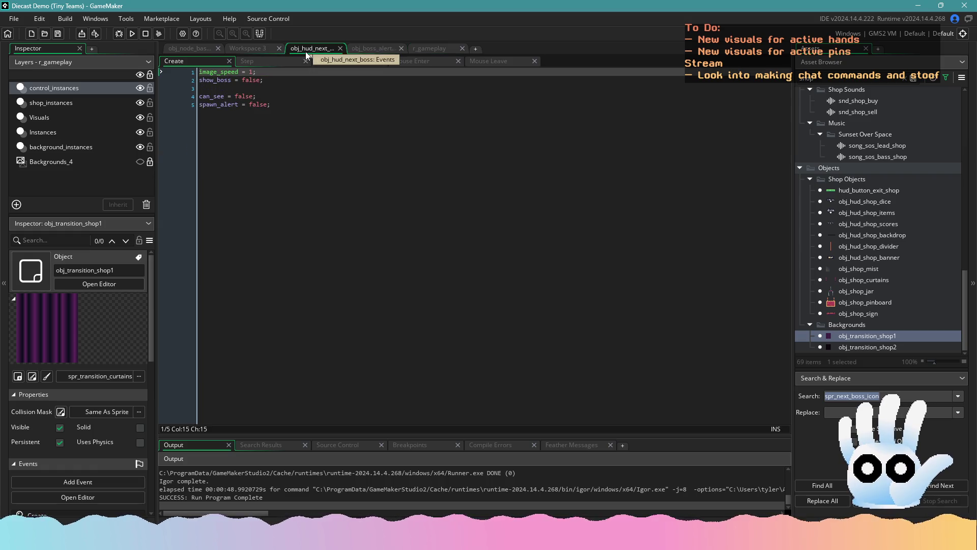
{"action": "left_click", "coordinate": [234, 47]}
{"action": "left_click", "coordinate": [320, 53]}
{"action": "left_click", "coordinate": [371, 49]}
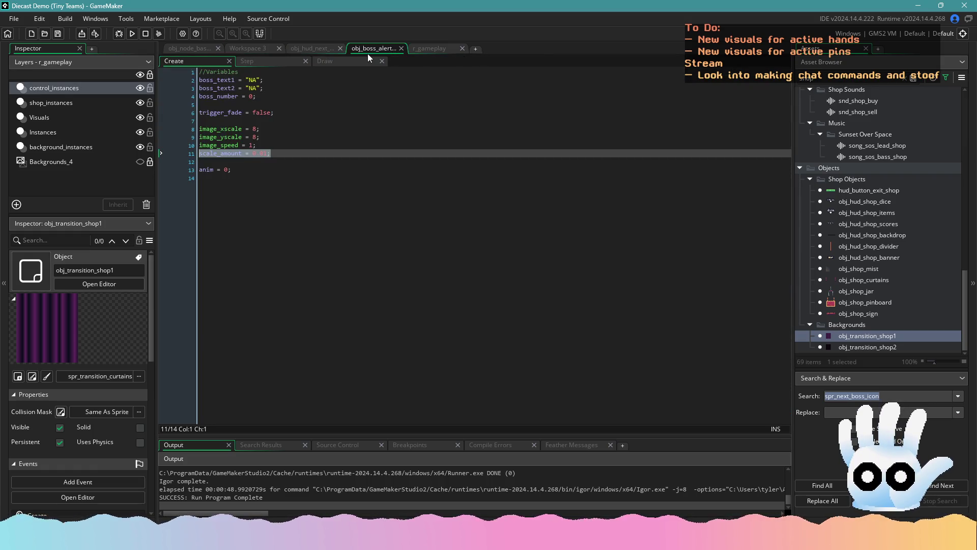
{"action": "left_click", "coordinate": [303, 46]}
{"action": "left_click", "coordinate": [242, 47]}
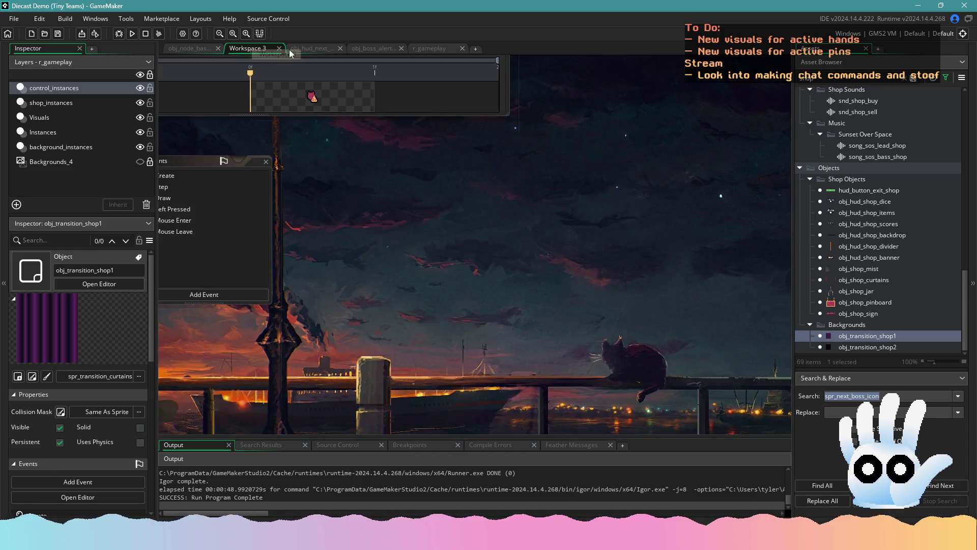
{"action": "left_click", "coordinate": [315, 51]}
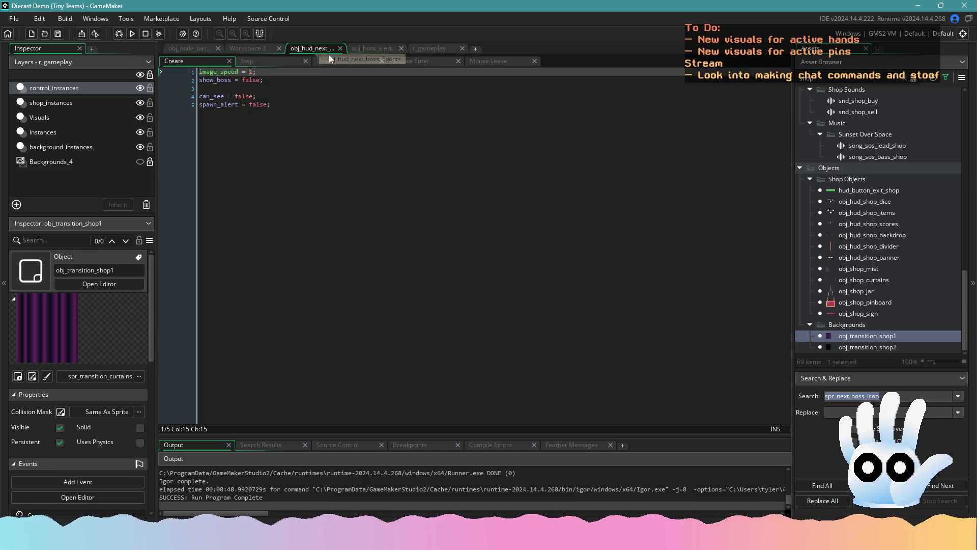
{"action": "left_click", "coordinate": [365, 47]}
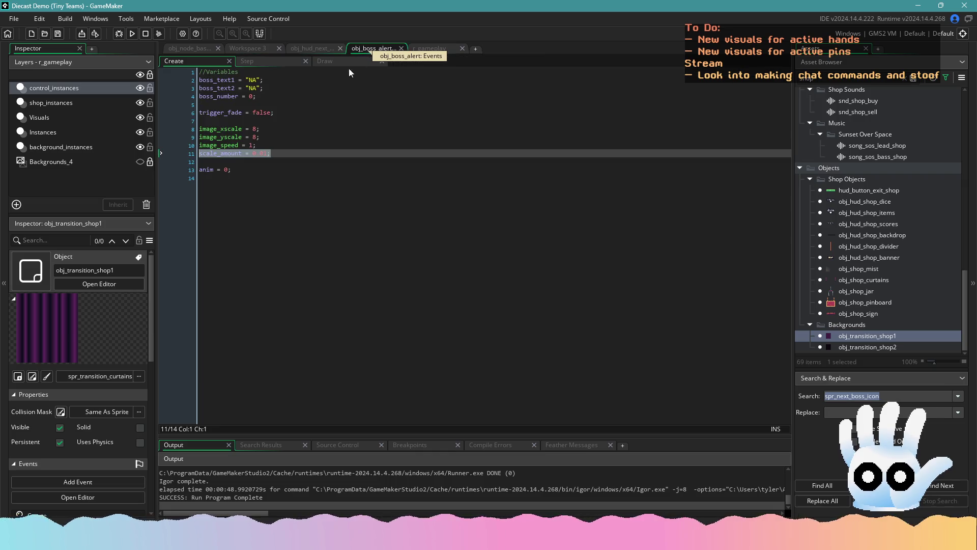
{"action": "left_click", "coordinate": [316, 50]}
{"action": "left_click", "coordinate": [249, 60]}
- Wrap the alert spawn in a 'with' block setting scale_amount = 0.005, save, and run
{"action": "left_click", "coordinate": [428, 88]}
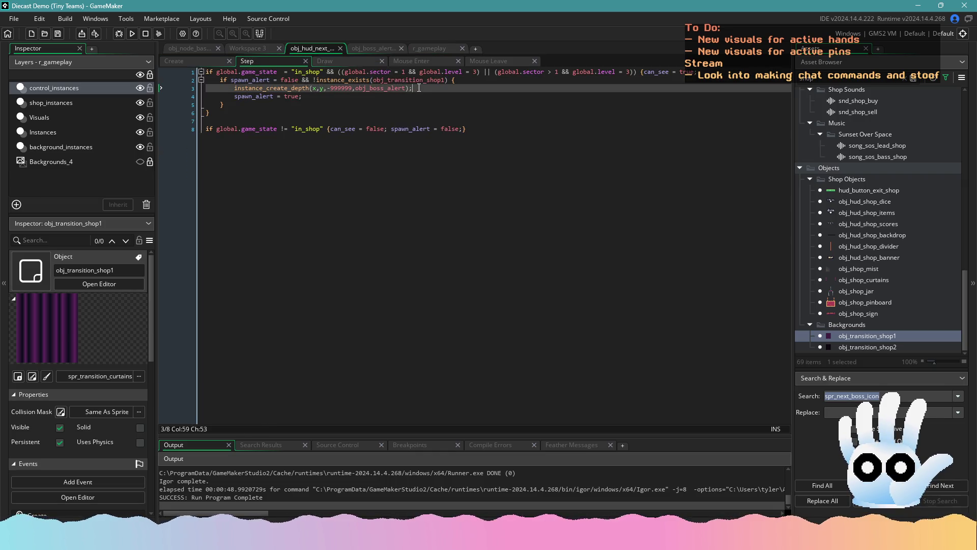
{"action": "left_click", "coordinate": [234, 88]}
{"action": "type", "text": "with"}
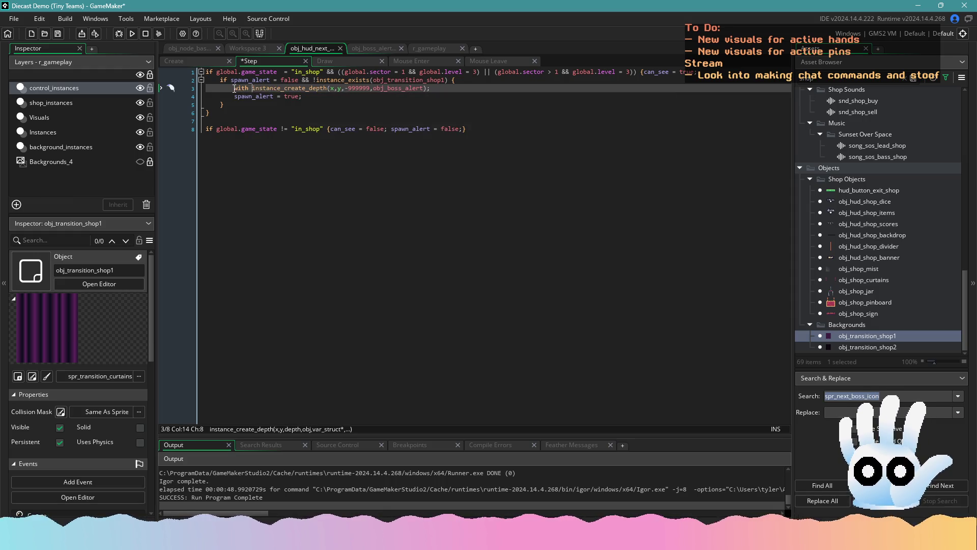
{"action": "left_click", "coordinate": [441, 89]}
{"action": "type", "text": "{"}
{"action": "key", "text": "Return"}
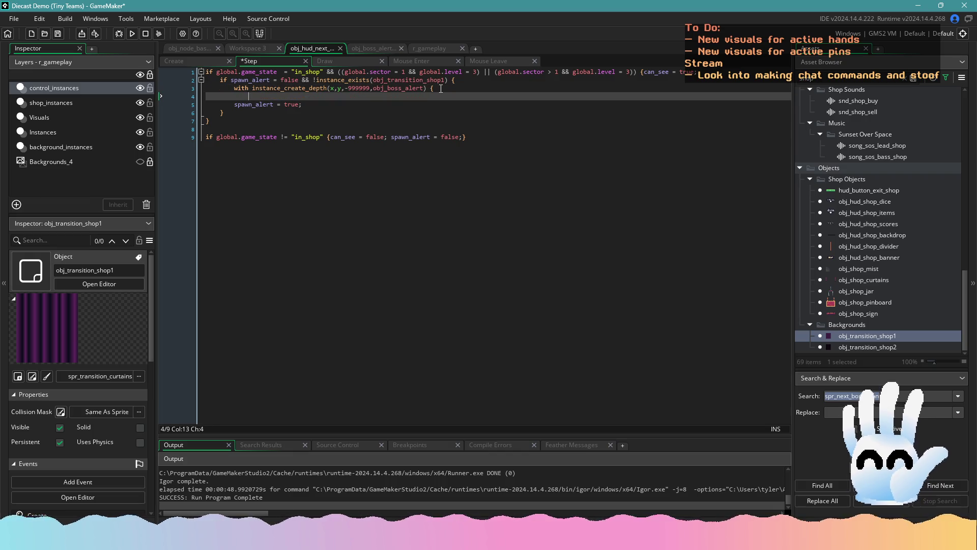
{"action": "key", "text": "Return"}
{"action": "type", "text": "scale_amount = 0.01;"}
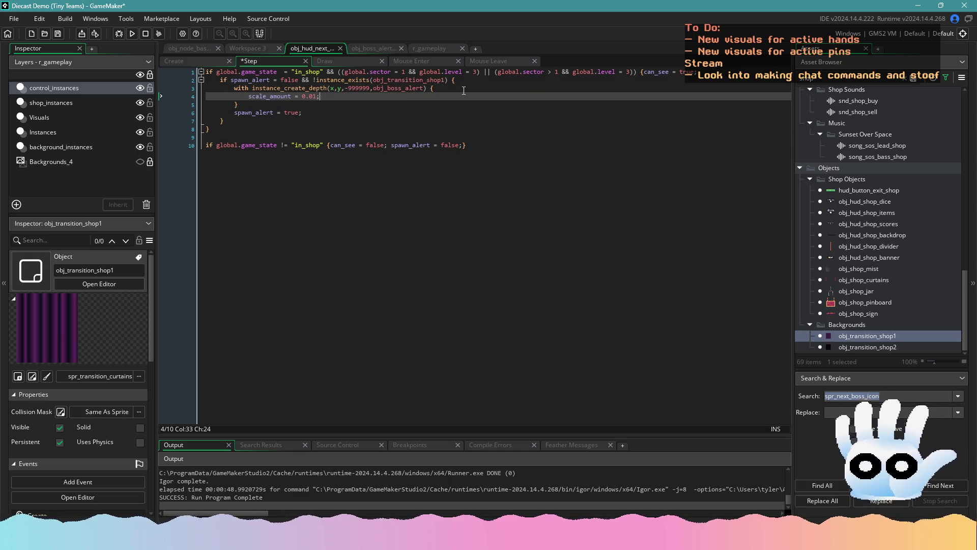
{"action": "key", "text": "BackSpace"}
{"action": "type", "text": "05"}
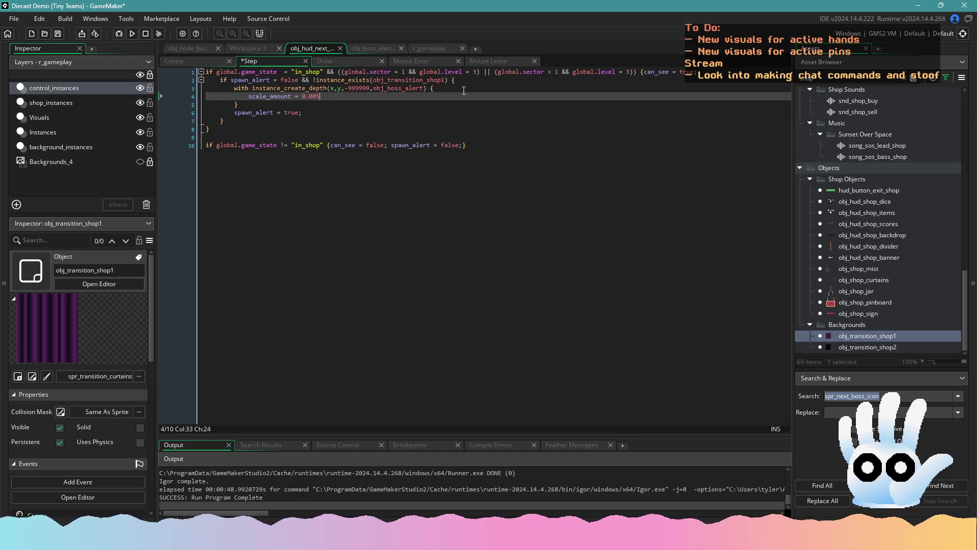
{"action": "key", "text": "BackSpace"}
{"action": "key", "text": "BackSpace"}
{"action": "type", "text": "05;"}
{"action": "key", "text": "ctrl+s"}
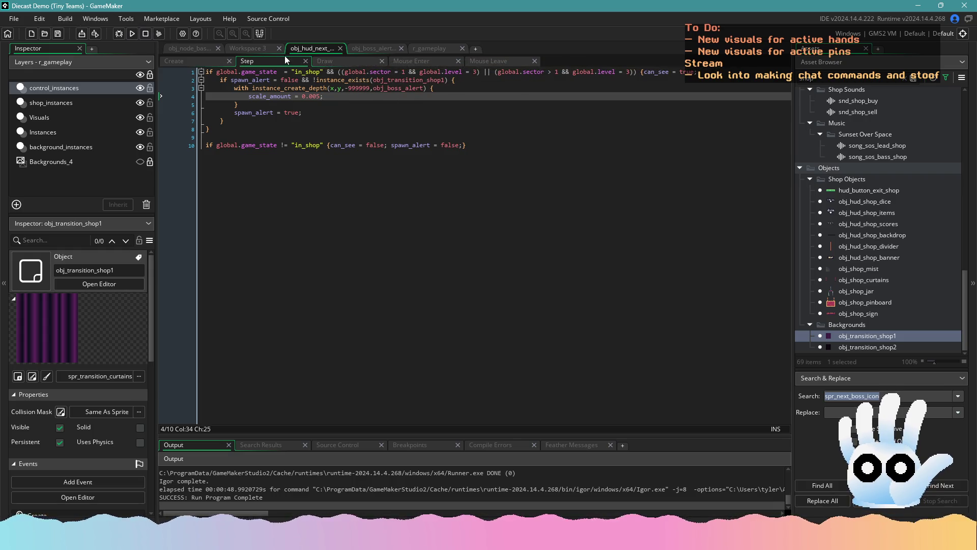
{"action": "left_click", "coordinate": [127, 35]}
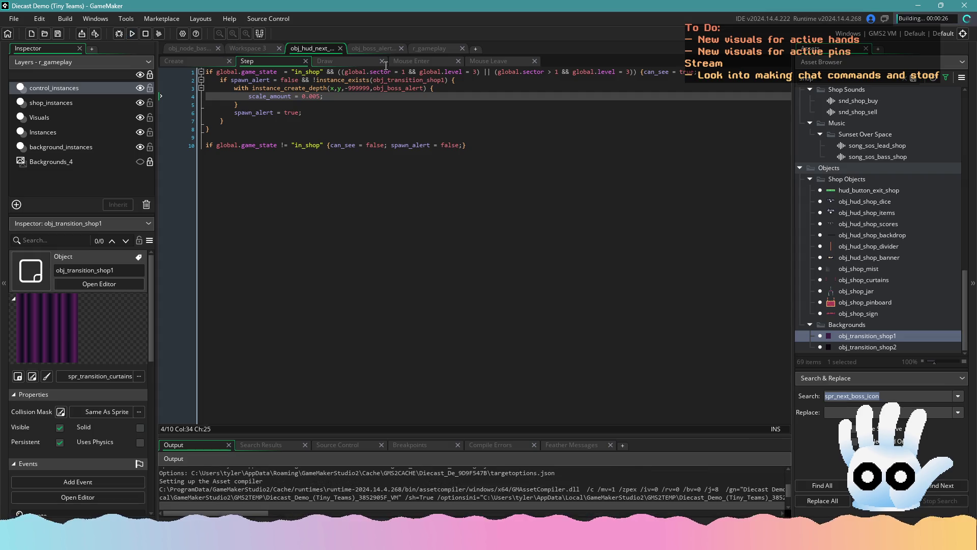
- Review obj_boss_alert's Step event code from line 17 to line 25 while the build runs
{"action": "left_click", "coordinate": [379, 49]}
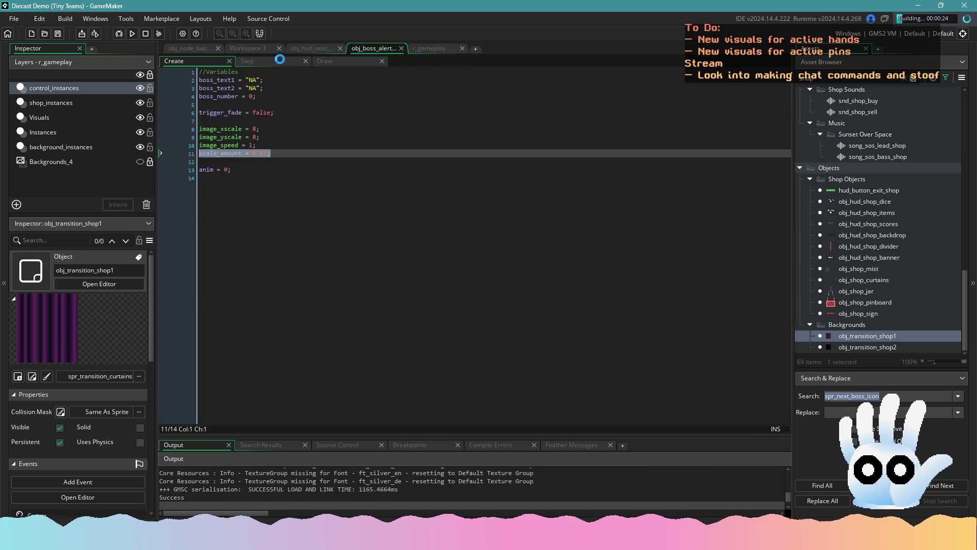
{"action": "left_click", "coordinate": [268, 60]}
{"action": "left_click", "coordinate": [382, 202]}
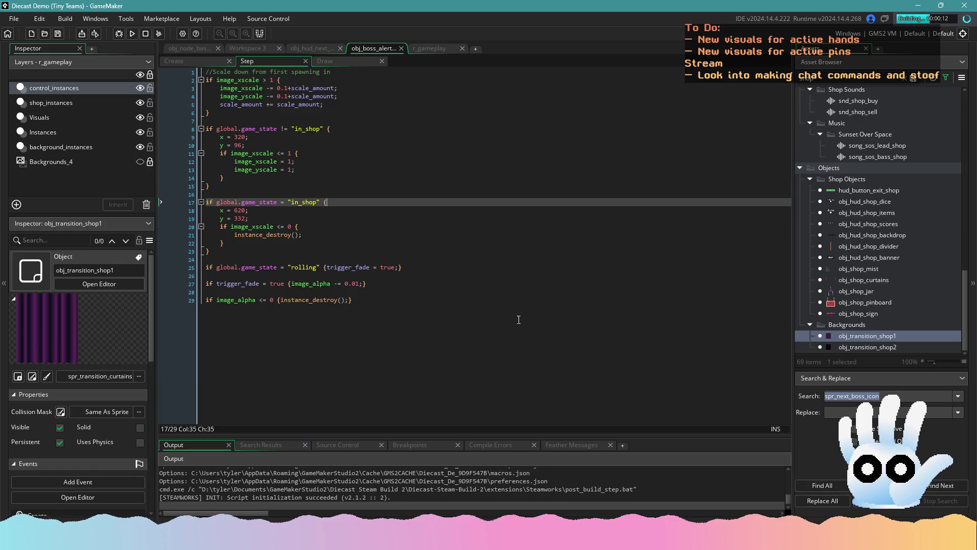
{"action": "left_click", "coordinate": [428, 321]}
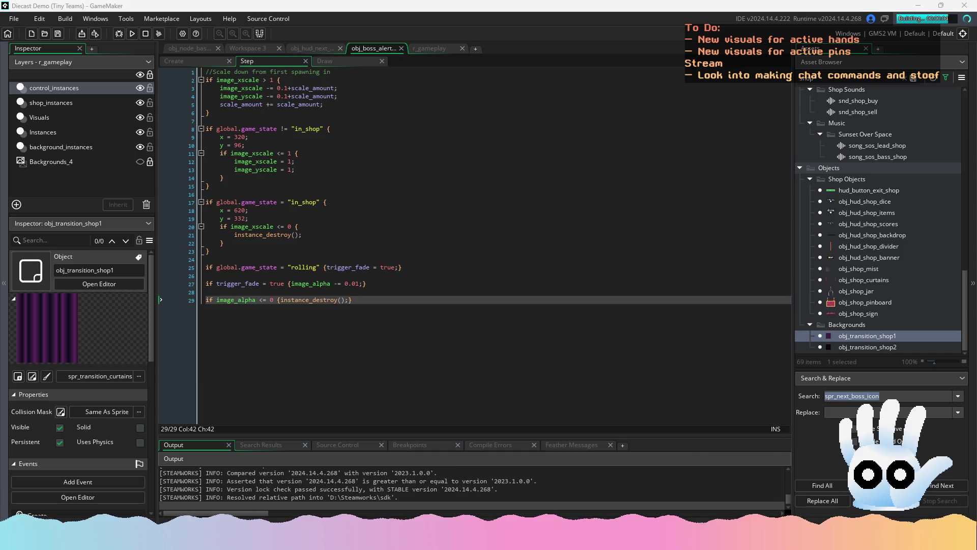
{"action": "left_click", "coordinate": [510, 235]}
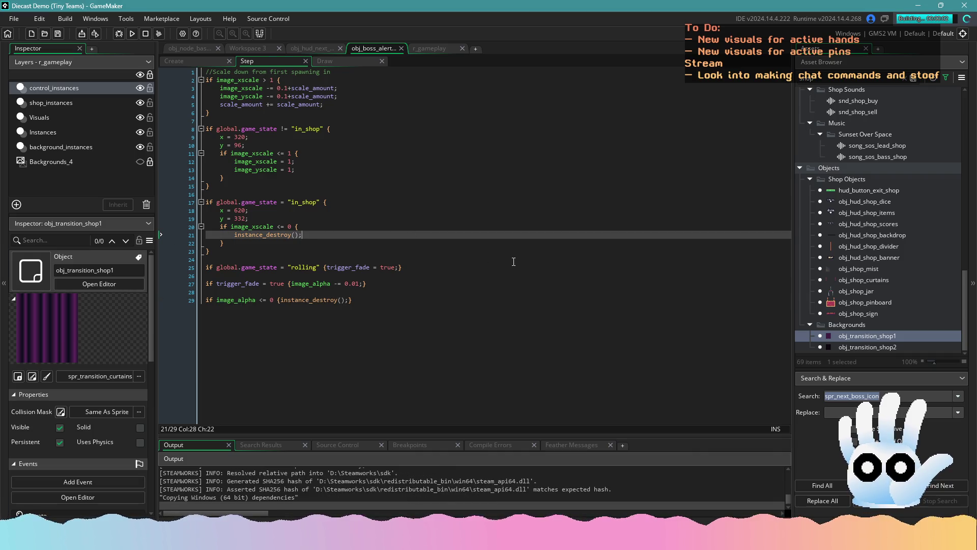
{"action": "left_click", "coordinate": [527, 266]}
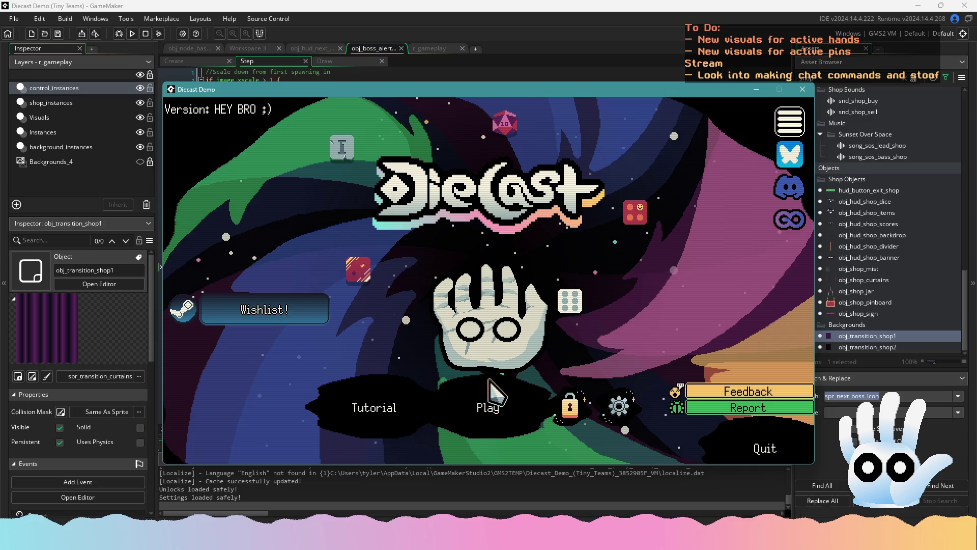
- Play a Traditional run into the shop, view the boss icon's info, and close the game window
{"action": "left_click", "coordinate": [488, 402]}
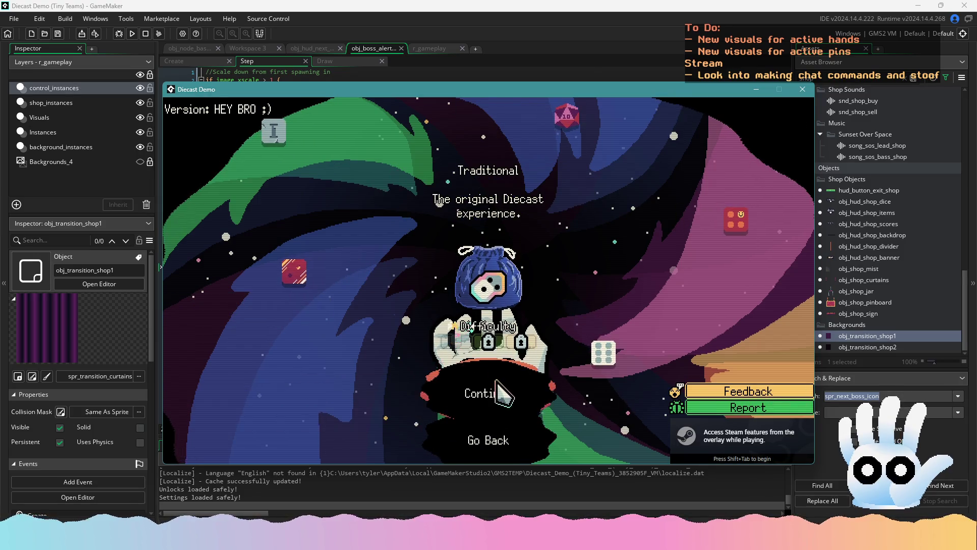
{"action": "left_click", "coordinate": [497, 394]}
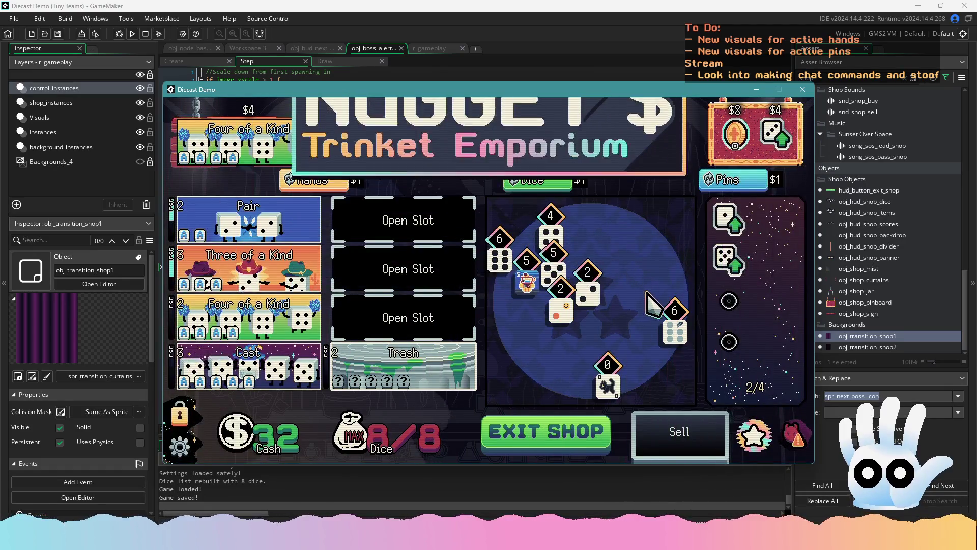
{"action": "mouse_move", "coordinate": [778, 427]}
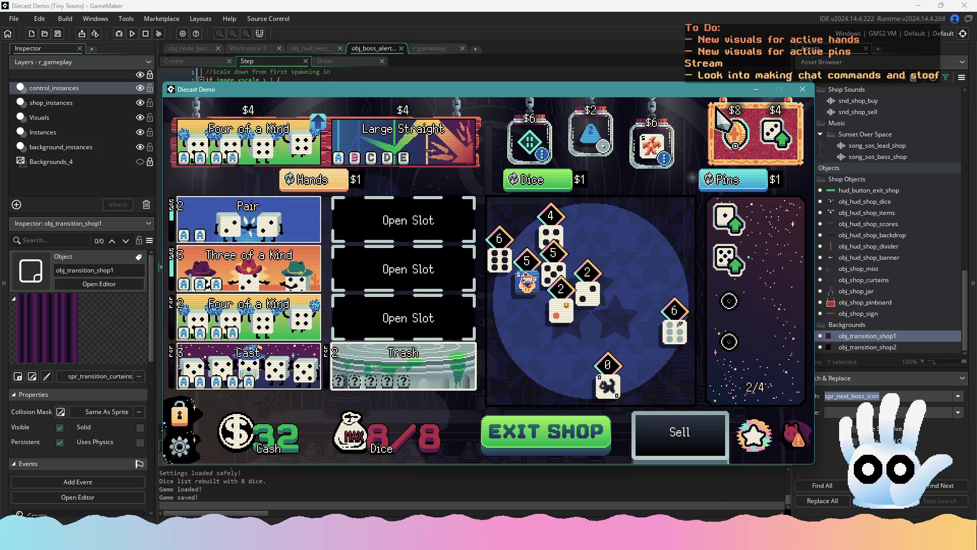
{"action": "left_click", "coordinate": [803, 95]}
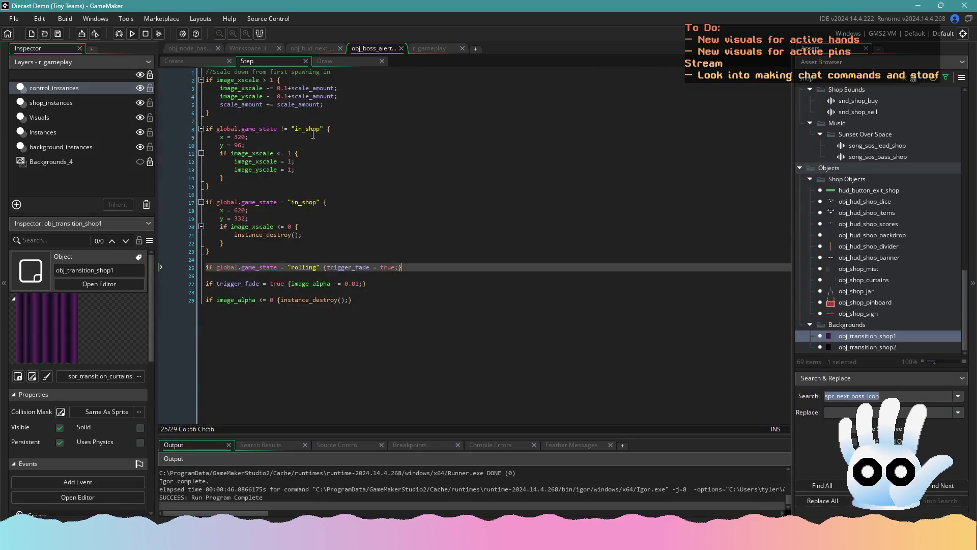
- Delete the scale_amount = 0.005 line from obj_hud_next_boss's Step code, undoing to the brace-less 'with'
{"action": "left_click", "coordinate": [293, 111]}
{"action": "left_click", "coordinate": [340, 97]}
{"action": "left_click", "coordinate": [268, 106]}
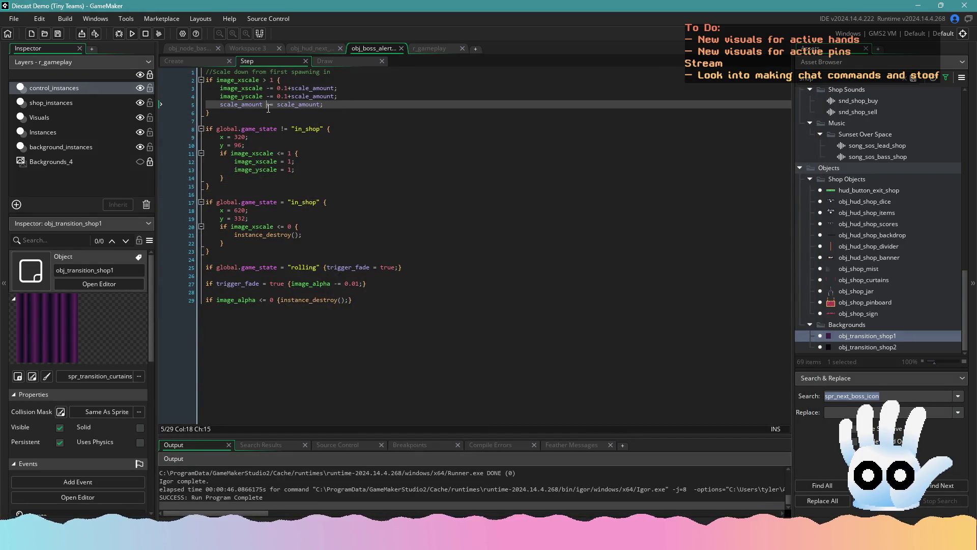
{"action": "left_click", "coordinate": [317, 46]}
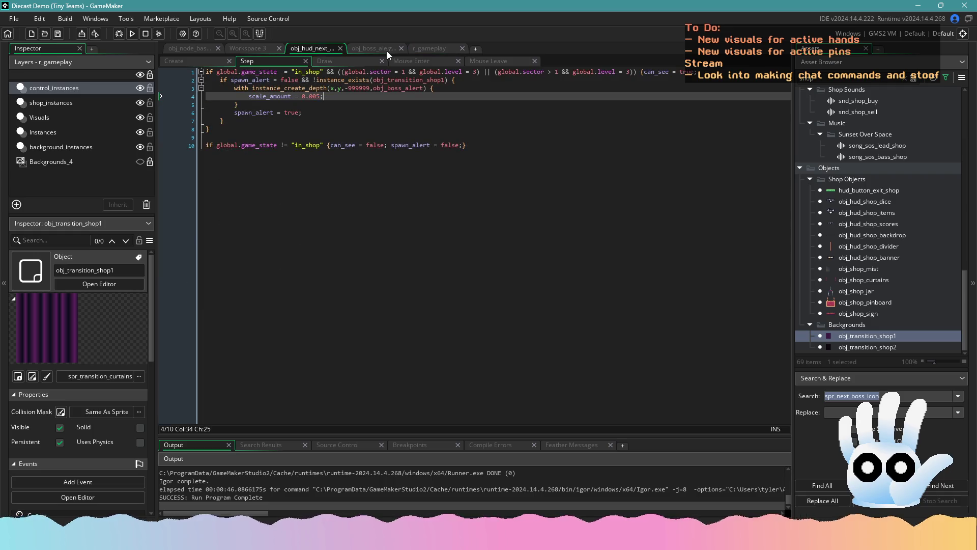
{"action": "left_click_drag", "start_coordinate": [338, 97], "coordinate": [188, 97]}
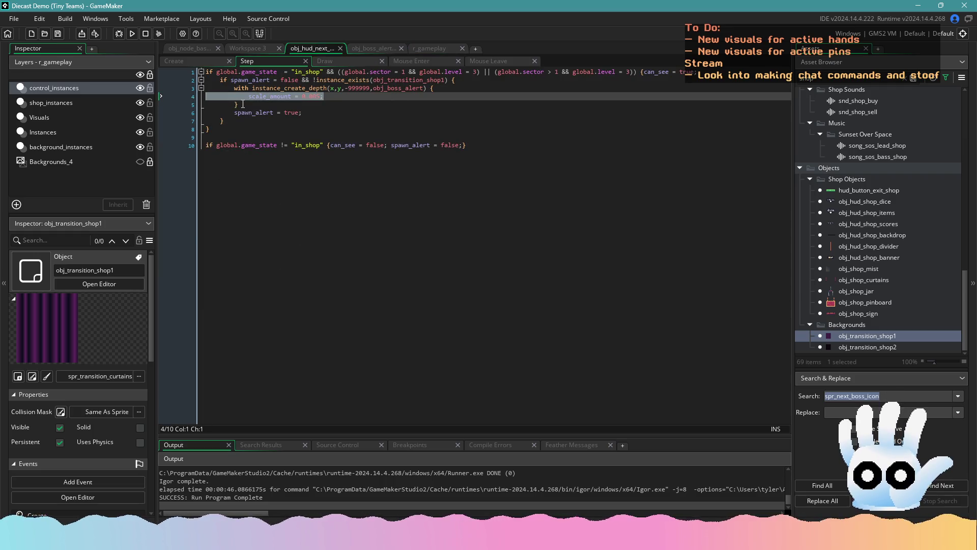
{"action": "key", "text": "BackSpace"}
{"action": "key", "text": "BackSpace"}
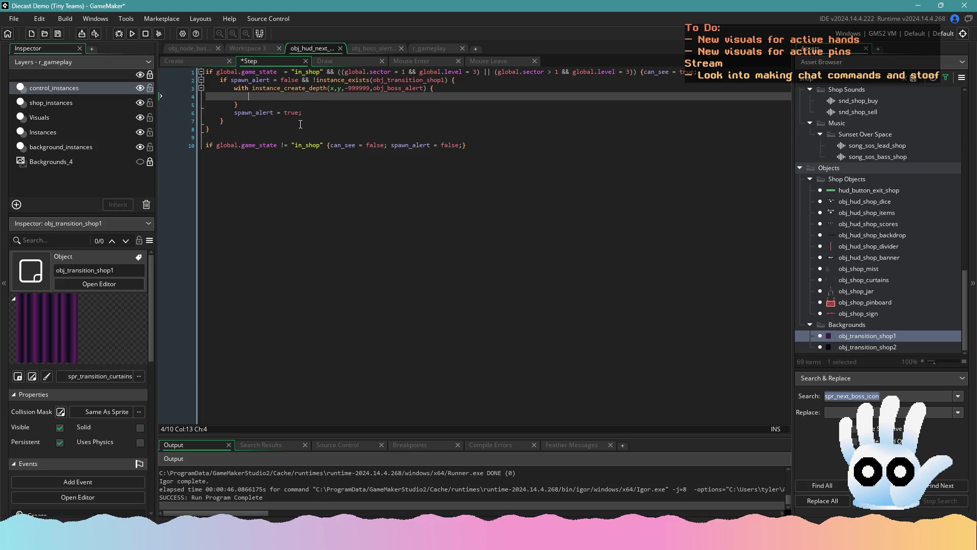
{"action": "key", "text": "ctrl+z"}
{"action": "key", "text": "ctrl+z"}
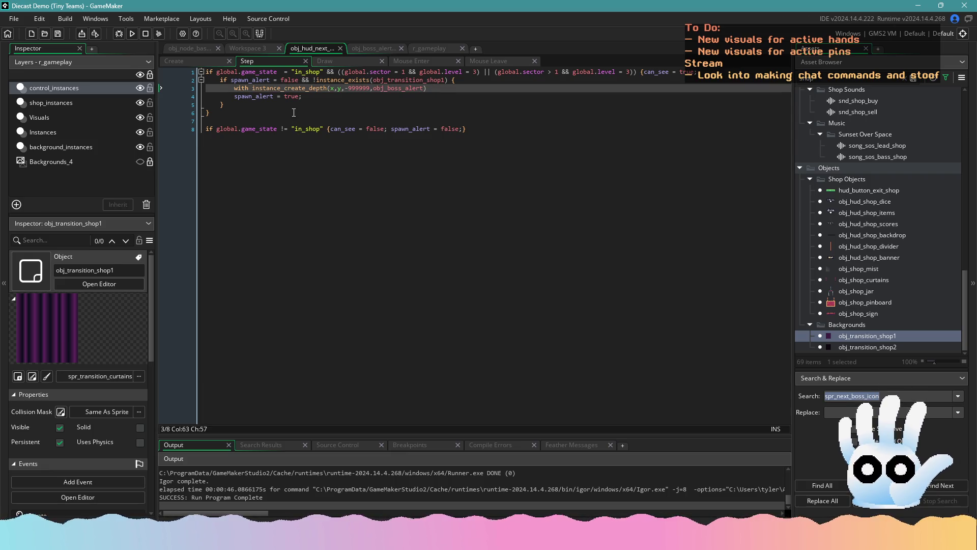
- Copy the 'if image_xscale <= 1' scale reset block over the in-shop destroy block
{"action": "left_click", "coordinate": [386, 50]}
{"action": "left_click", "coordinate": [356, 153]}
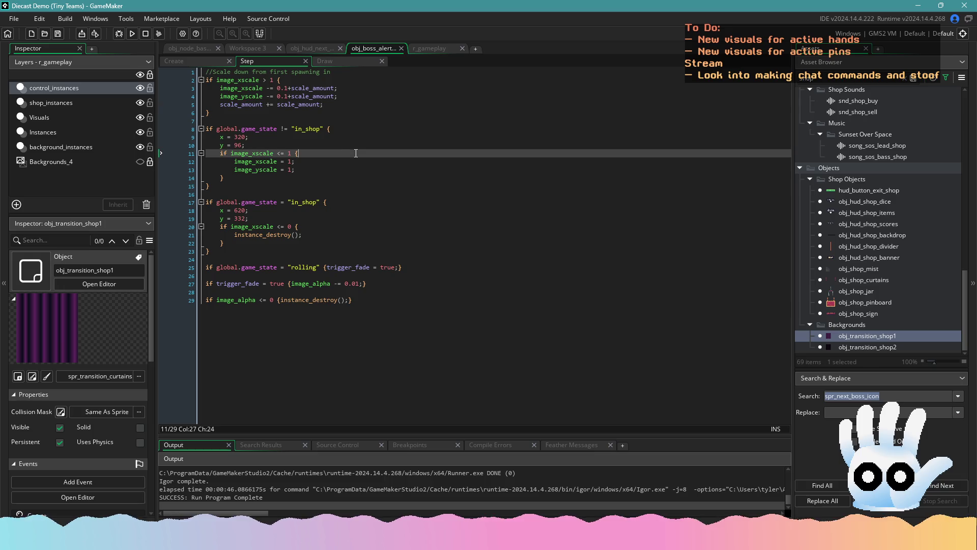
{"action": "left_click", "coordinate": [197, 61]}
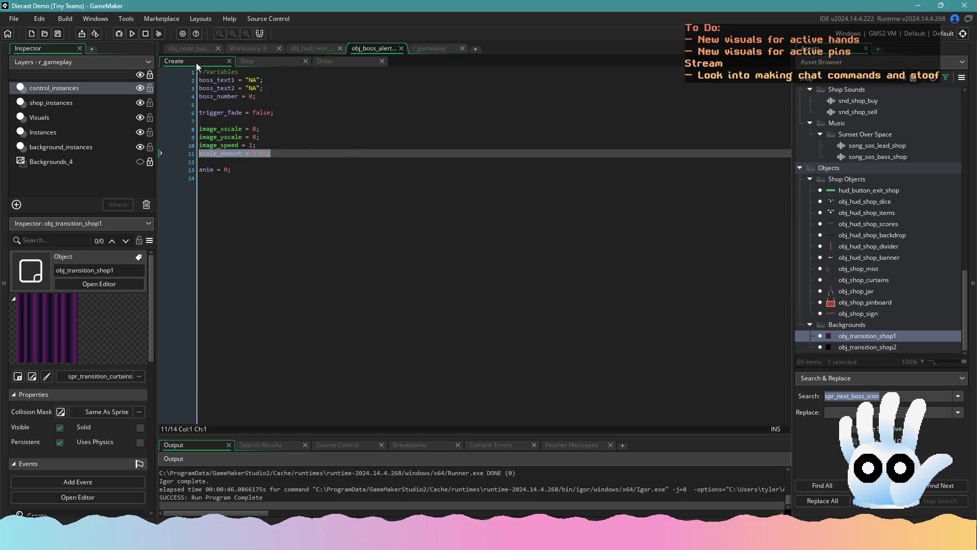
{"action": "left_click", "coordinate": [270, 61]}
{"action": "left_click", "coordinate": [277, 170]}
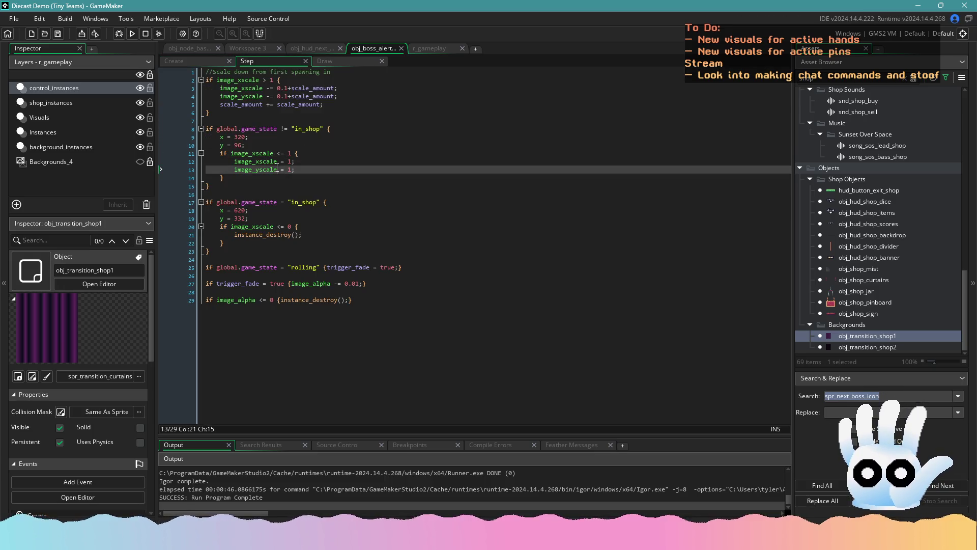
{"action": "left_click_drag", "start_coordinate": [232, 185], "coordinate": [188, 159]}
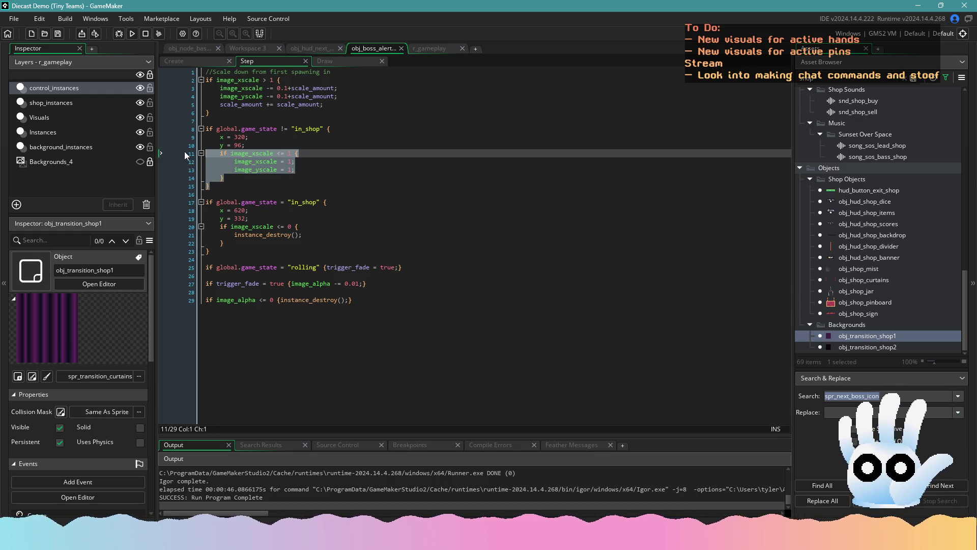
{"action": "left_click_drag", "start_coordinate": [228, 252], "coordinate": [198, 230]}
{"action": "key", "text": "ctrl+v"}
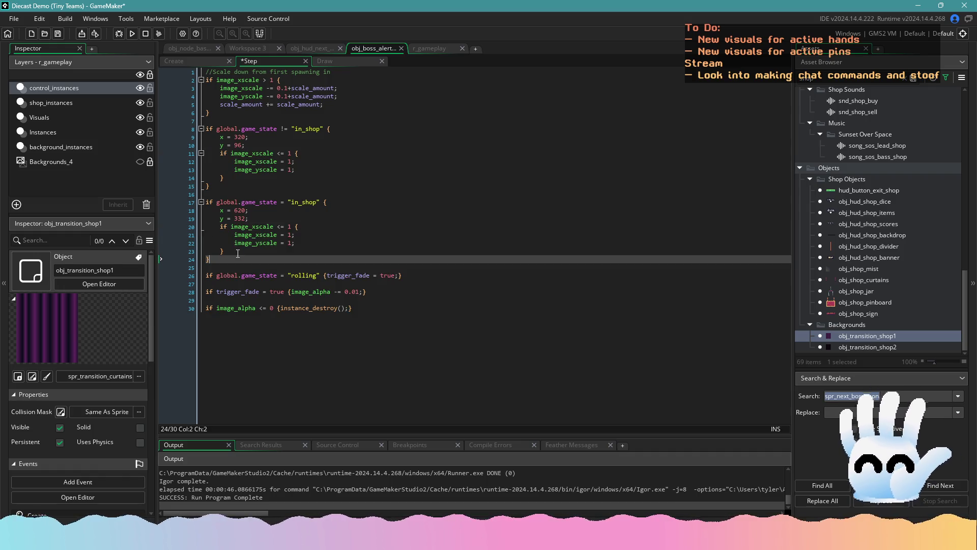
- Add an indented trigger_fade = true; after the yscale reset, save, and run the game
{"action": "left_click", "coordinate": [269, 242]}
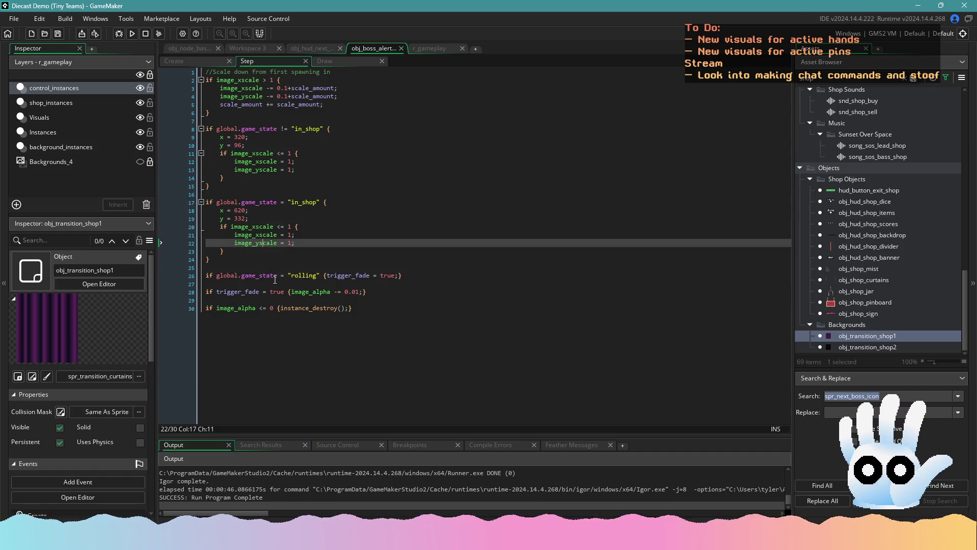
{"action": "left_click", "coordinate": [298, 292]}
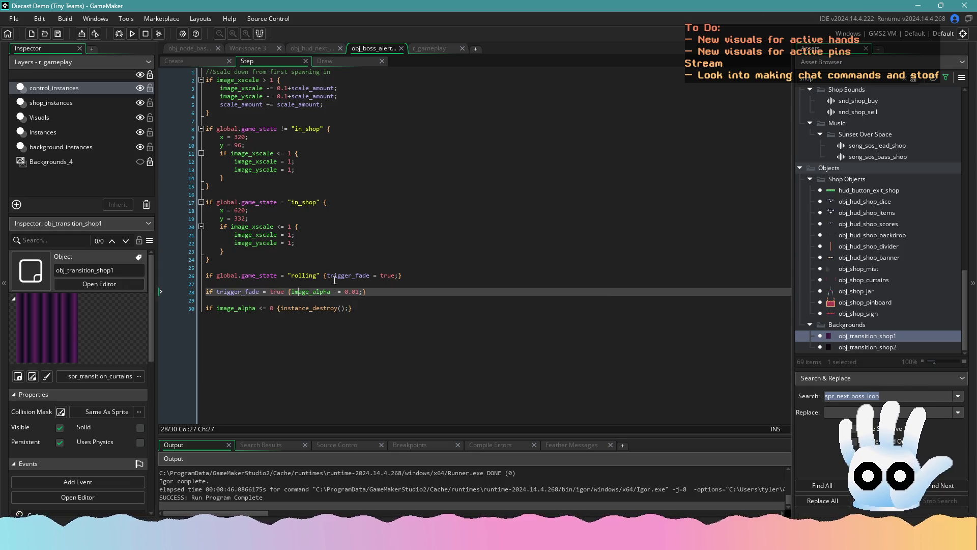
{"action": "left_click_drag", "start_coordinate": [399, 275], "coordinate": [325, 276]}
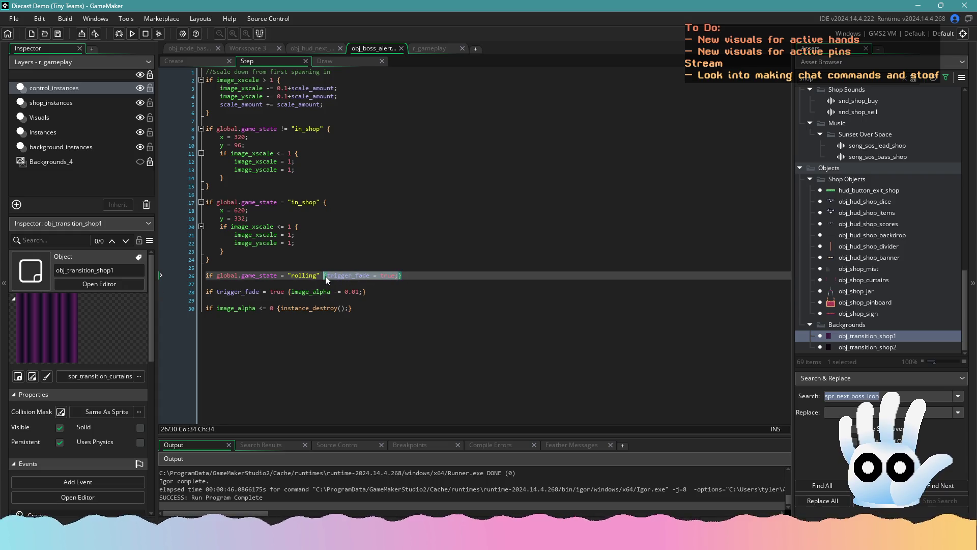
{"action": "left_click", "coordinate": [318, 243]}
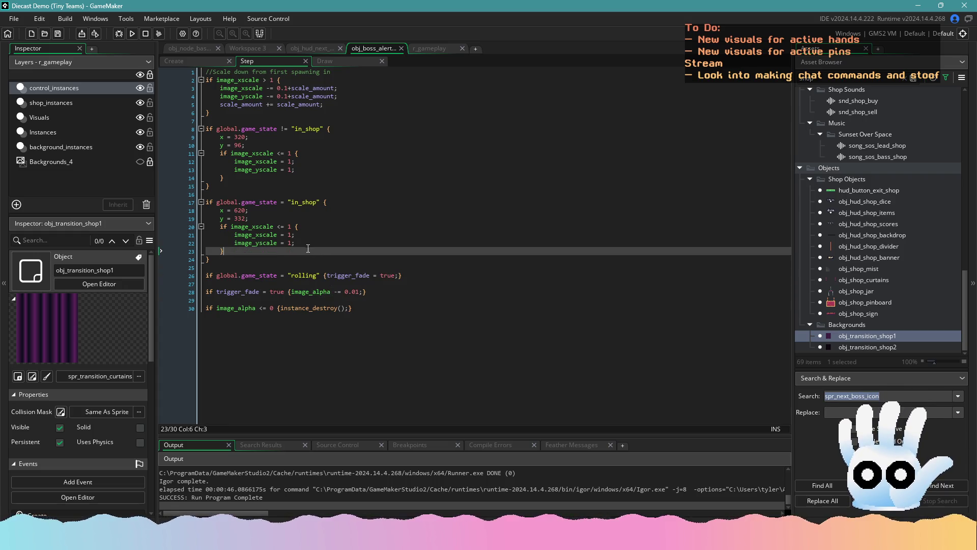
{"action": "key", "text": "Return"}
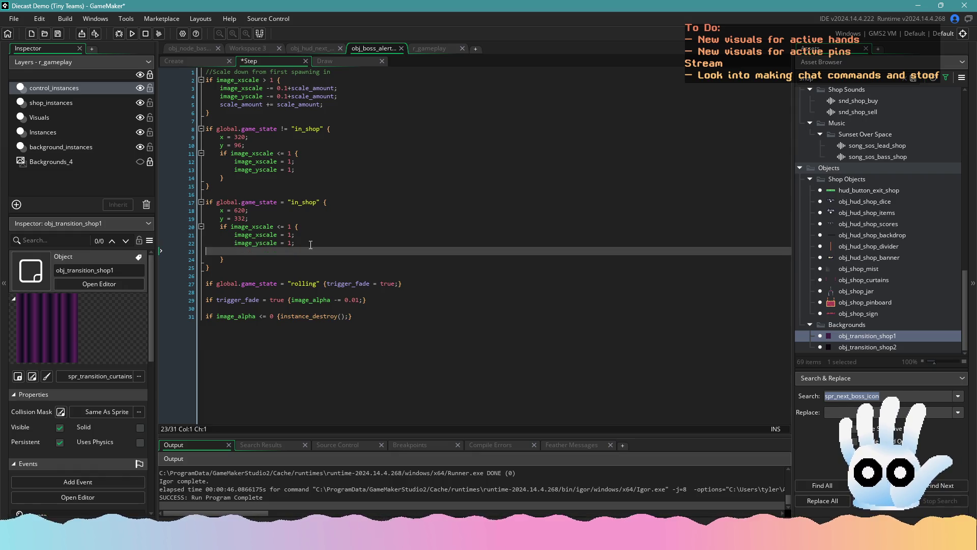
{"action": "type", "text": "trigger_fade = true;"}
{"action": "left_click", "coordinate": [203, 250]}
{"action": "key", "text": "Tab"}
{"action": "key", "text": "Tab"}
{"action": "key", "text": "ctrl+s"}
{"action": "left_click", "coordinate": [129, 32]}
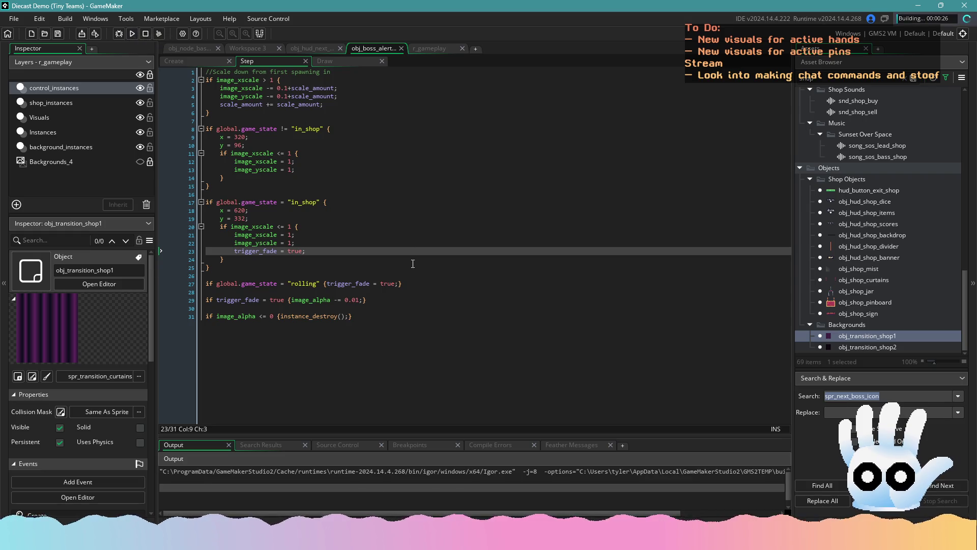
- Wait for the build to finish while saving the sprite file in Aseprite
{"action": "left_click", "coordinate": [365, 275]}
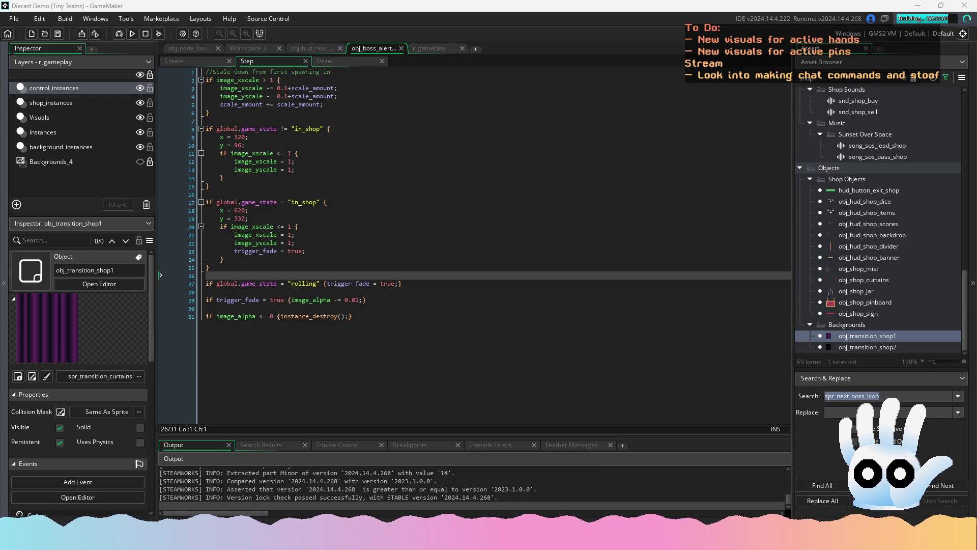
{"action": "left_click", "coordinate": [333, 382]}
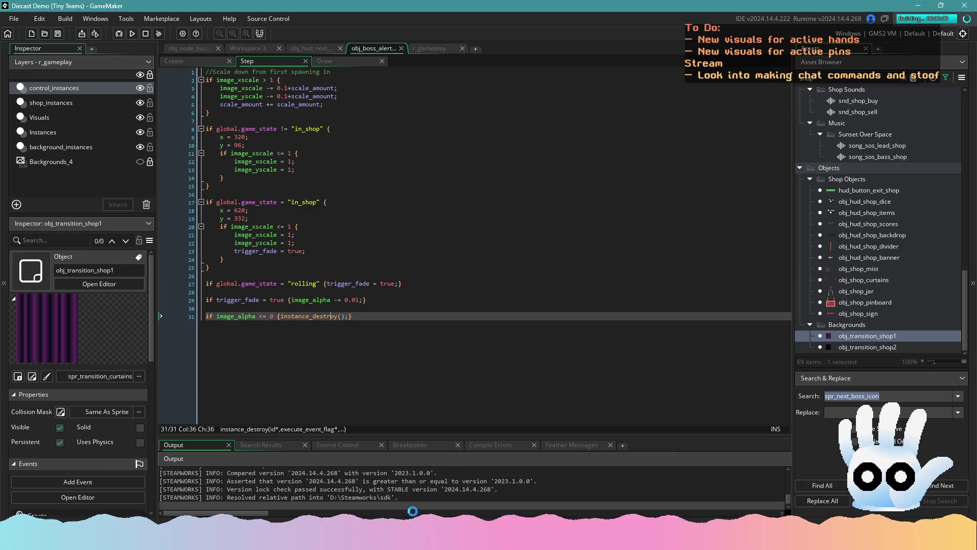
{"action": "key", "text": "alt+Tab"}
{"action": "left_click", "coordinate": [469, 273]}
{"action": "scroll", "coordinate": [516, 322], "scroll_direction": "right", "scroll_amount": 2}
{"action": "key", "text": "ctrl+s"}
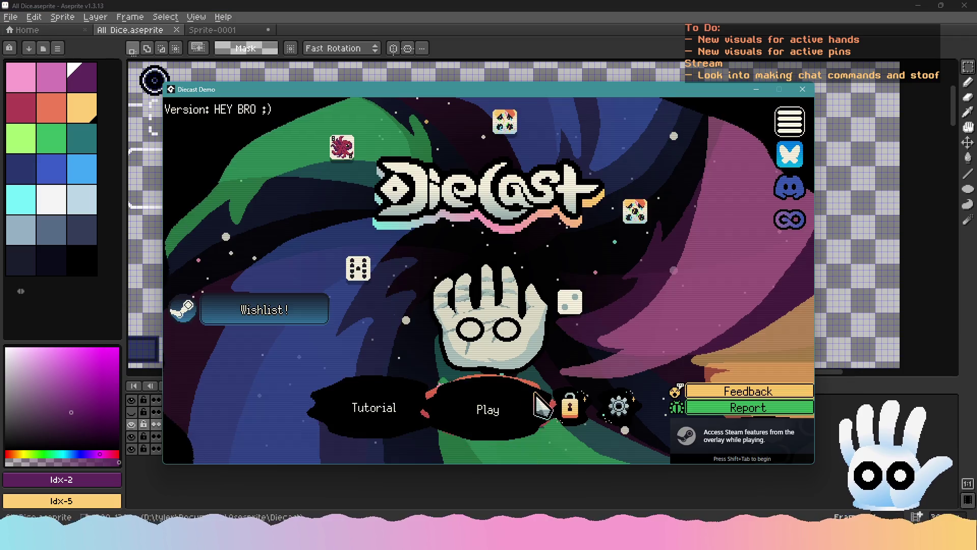
- Continue the saved run, score a Pair to clear Round 2, reach the shop, then close the game
{"action": "left_click", "coordinate": [536, 395]}
{"action": "left_click", "coordinate": [496, 393]}
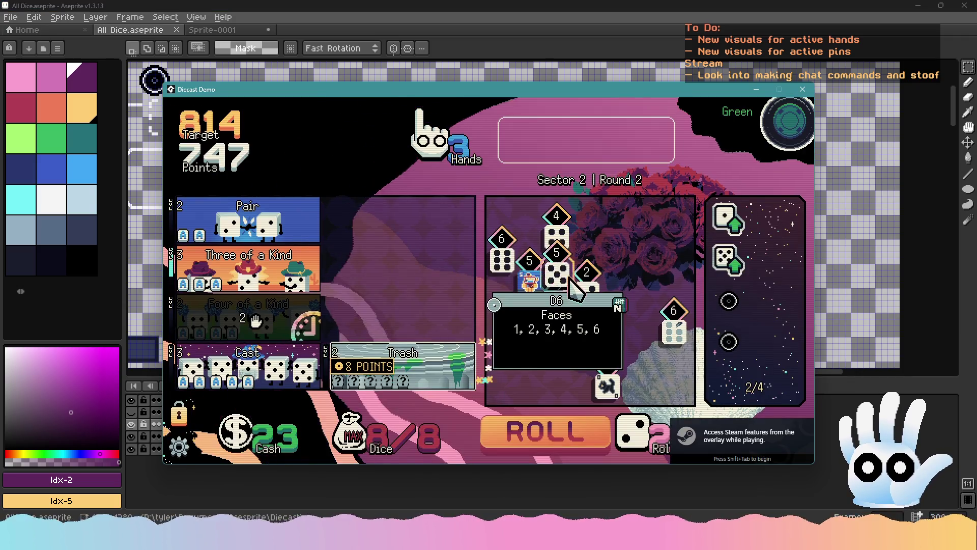
{"action": "left_click_drag", "start_coordinate": [573, 285], "coordinate": [249, 219]}
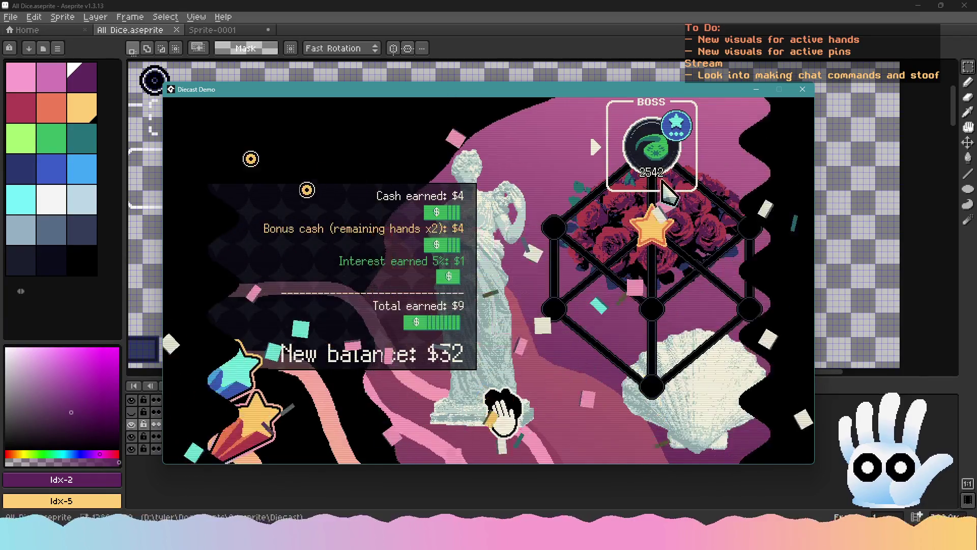
{"action": "mouse_move", "coordinate": [662, 158]}
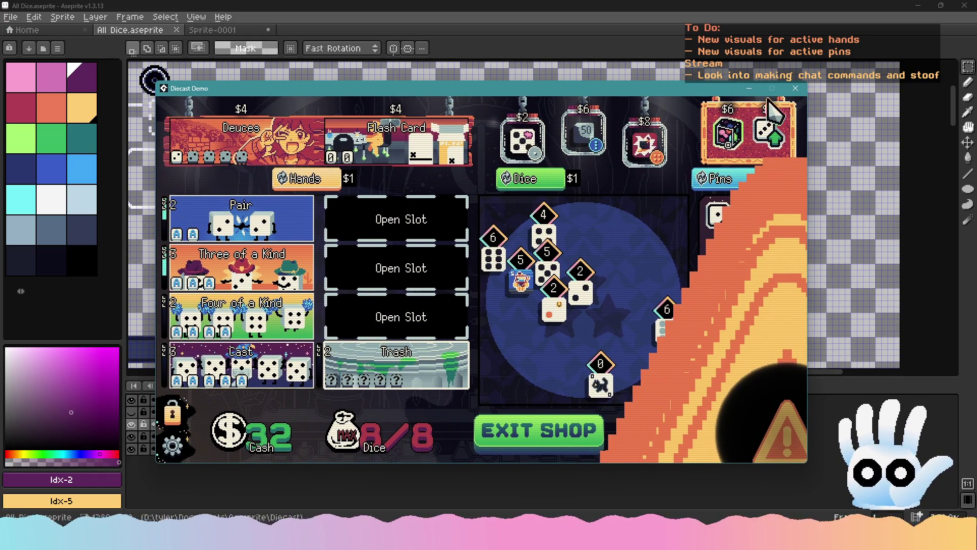
{"action": "left_click", "coordinate": [795, 88]}
{"action": "mouse_move", "coordinate": [444, 540]}
{"action": "left_click", "coordinate": [444, 466]}
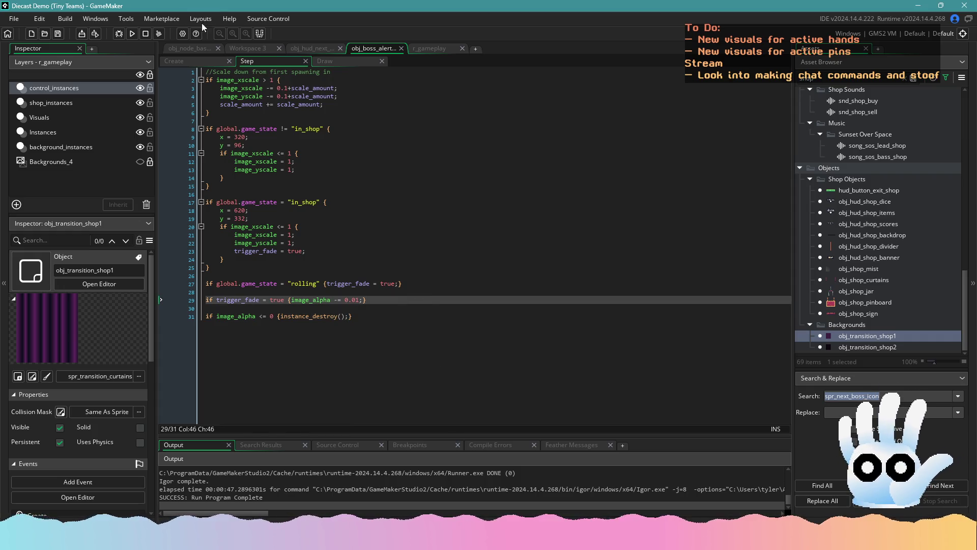
- Delete '&& !instance_exists(obj_transition_shop1)' from the spawn condition on line 2
{"action": "left_click", "coordinate": [294, 50]}
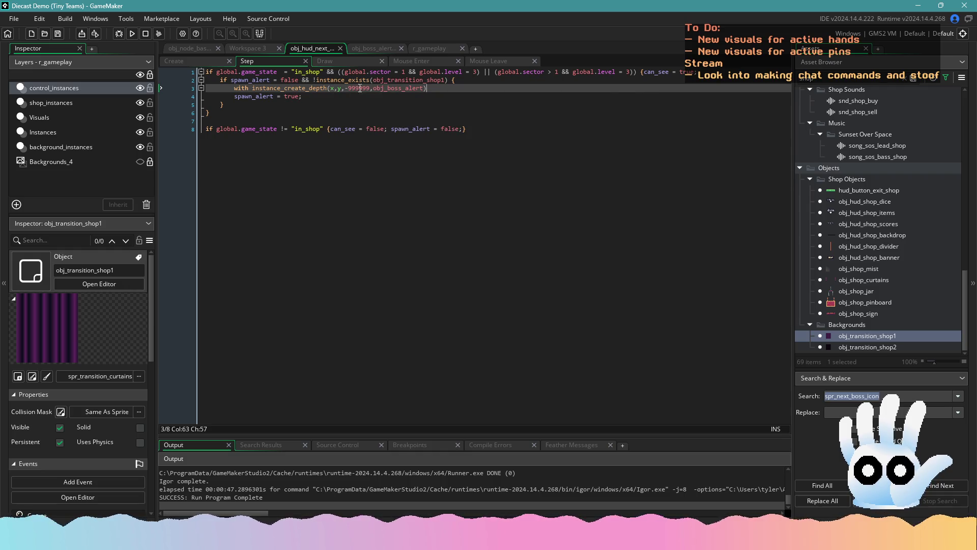
{"action": "left_click", "coordinate": [388, 81]}
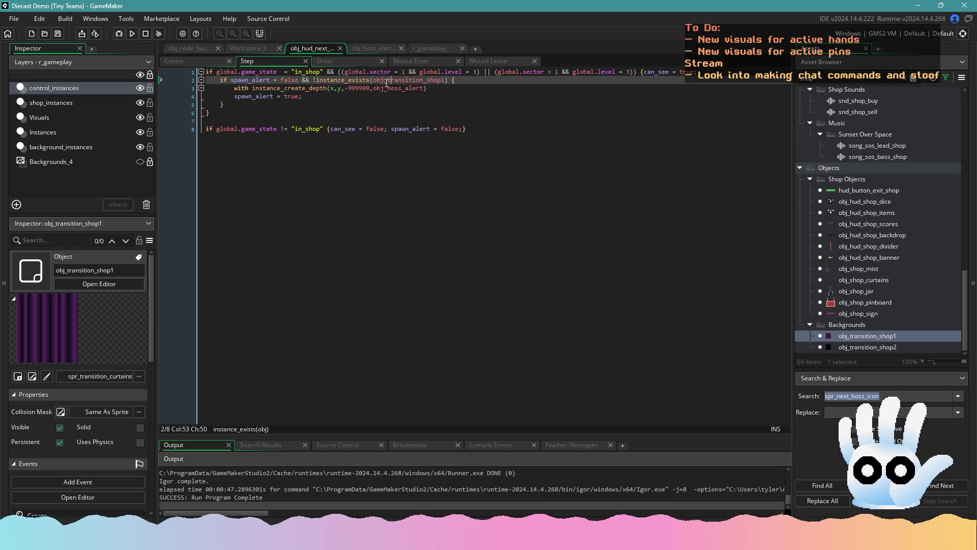
{"action": "left_click", "coordinate": [323, 101]}
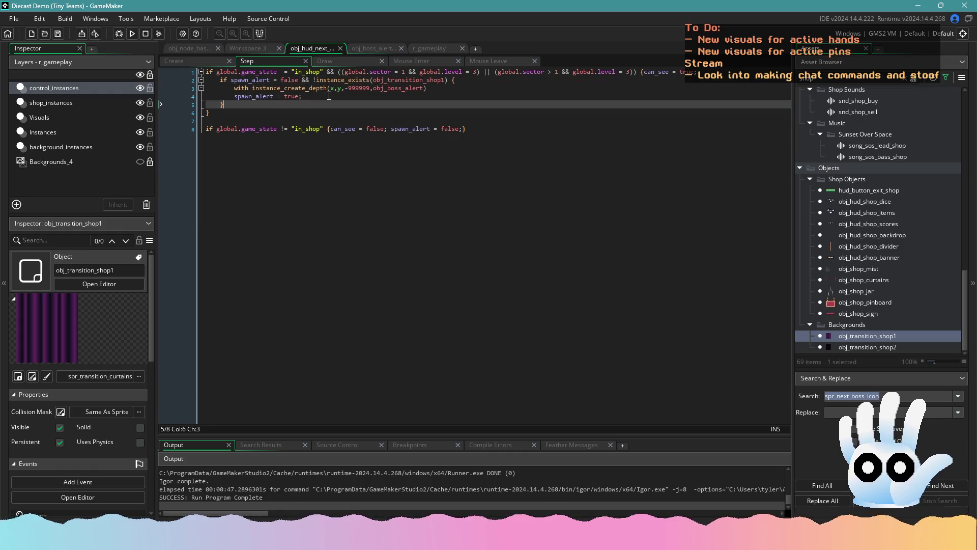
{"action": "left_click", "coordinate": [329, 96]}
{"action": "left_click", "coordinate": [375, 47]}
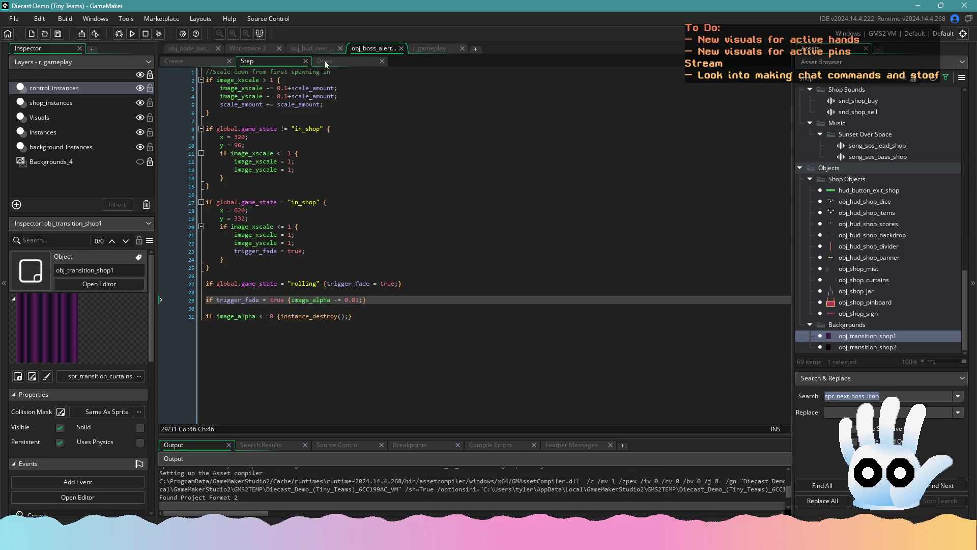
{"action": "left_click", "coordinate": [301, 48]}
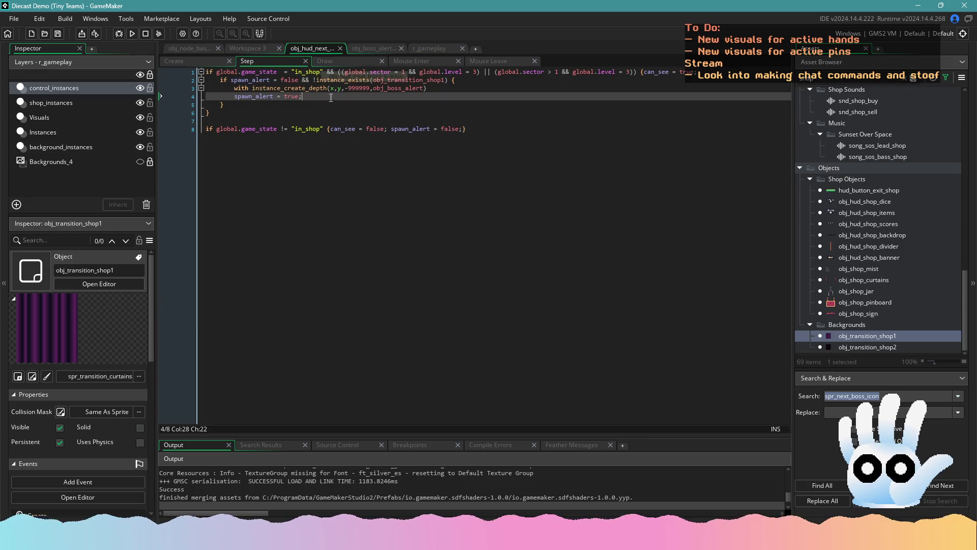
{"action": "mouse_move", "coordinate": [388, 83]}
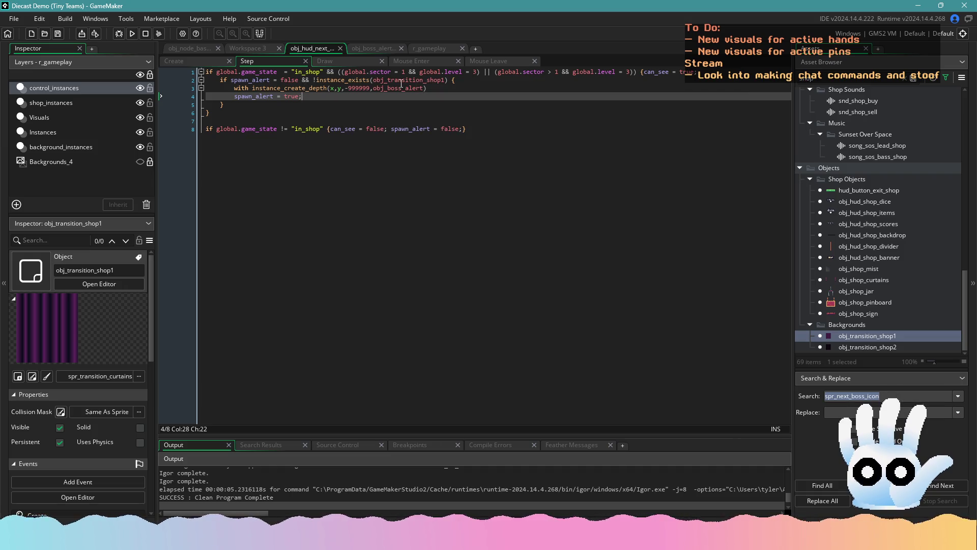
{"action": "left_click", "coordinate": [402, 80]}
{"action": "left_click", "coordinate": [449, 80]}
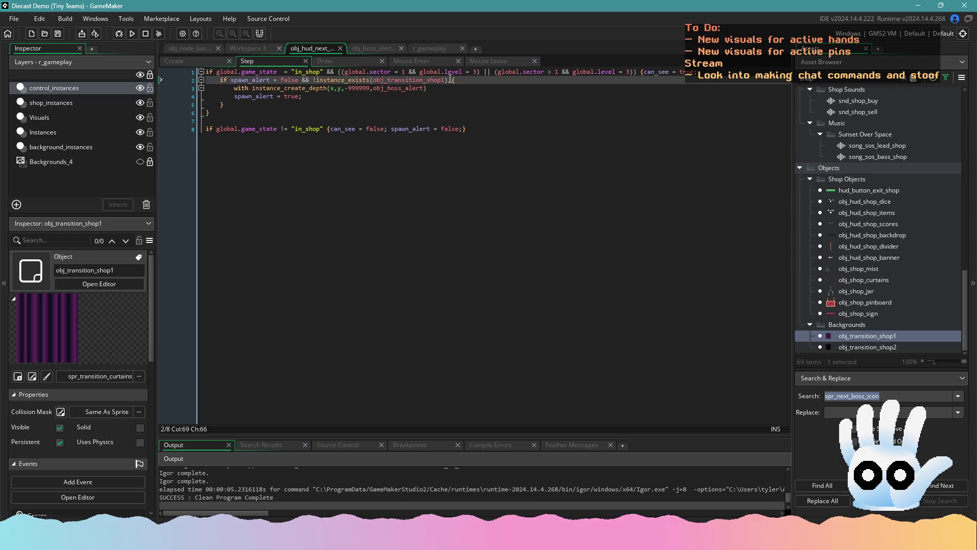
{"action": "left_click_drag", "start_coordinate": [445, 80], "coordinate": [320, 81]}
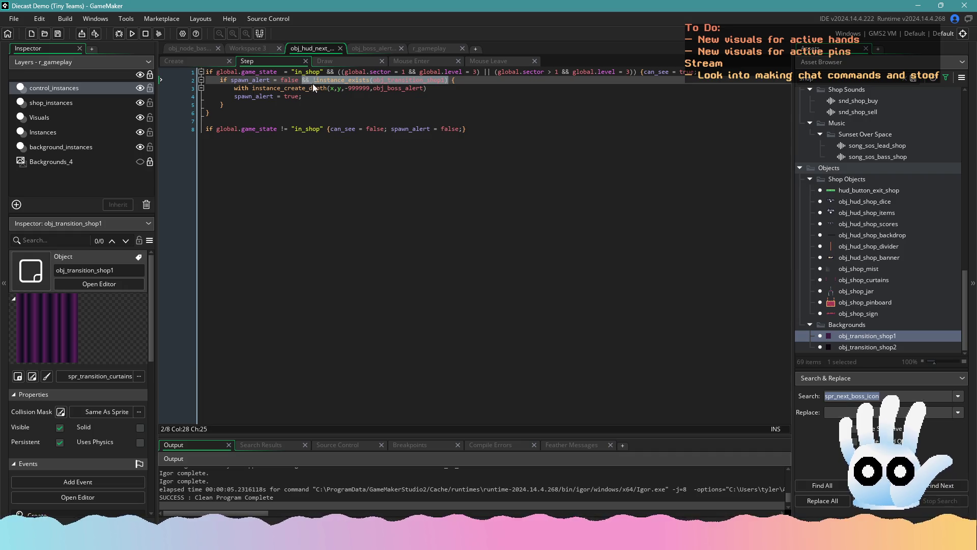
{"action": "key", "text": "Delete"}
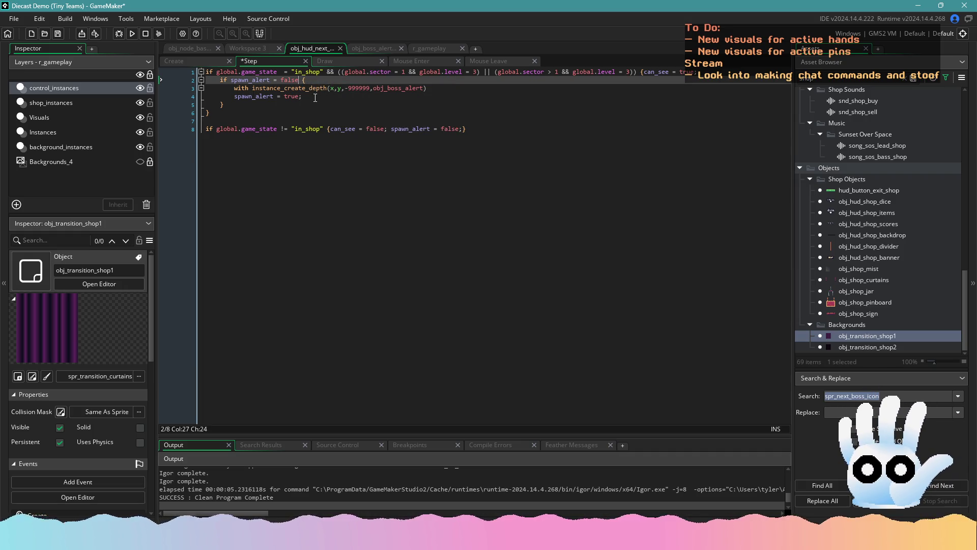
- Run the game and, while it builds, review obj_boss_alert's Step, Draw and Create code
{"action": "left_click", "coordinate": [135, 33]}
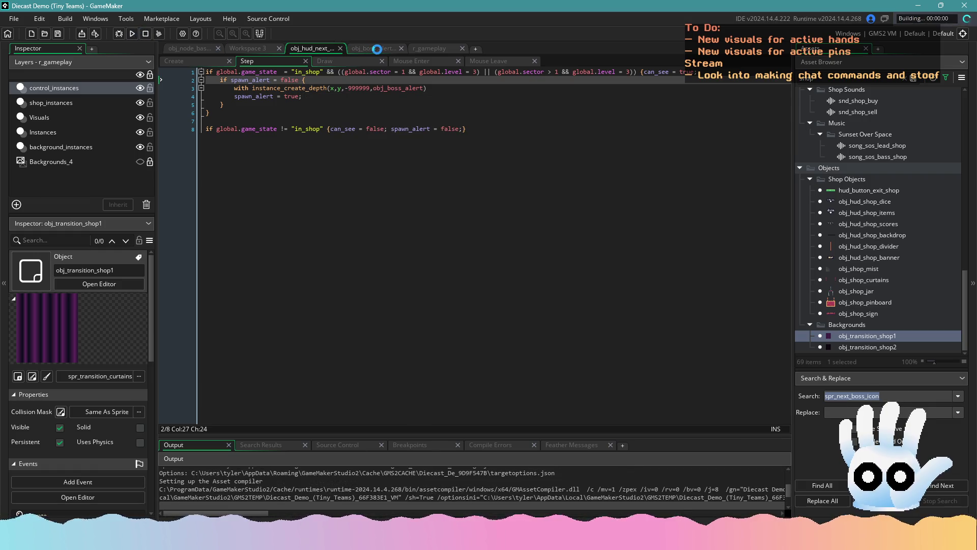
{"action": "left_click", "coordinate": [374, 50]}
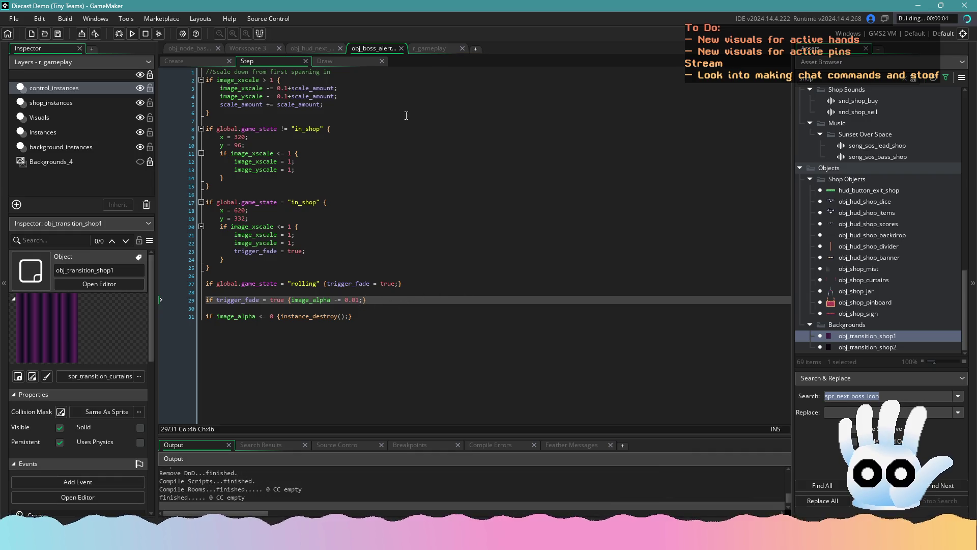
{"action": "left_click", "coordinate": [325, 61]}
{"action": "left_click", "coordinate": [436, 250]}
{"action": "left_click", "coordinate": [505, 276]}
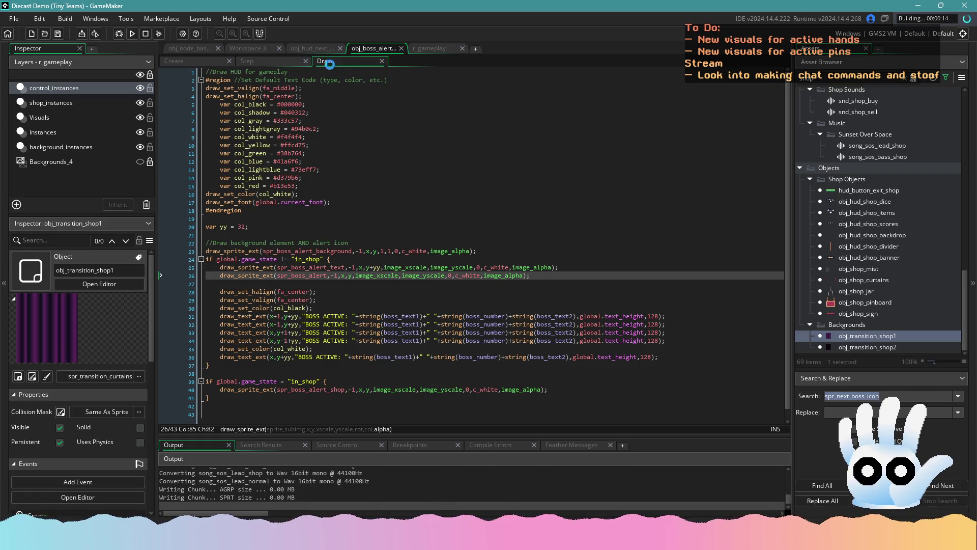
{"action": "left_click", "coordinate": [275, 60]}
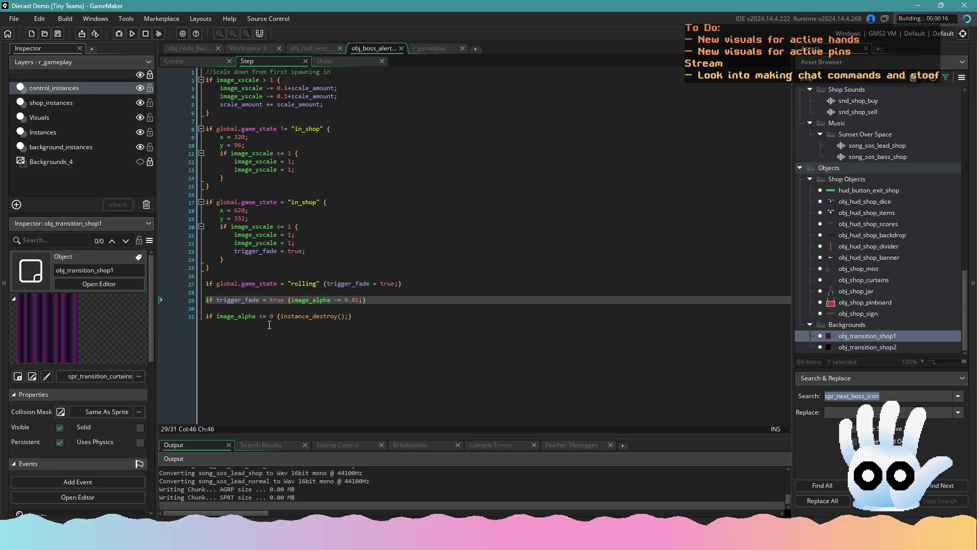
{"action": "left_click", "coordinate": [422, 319]}
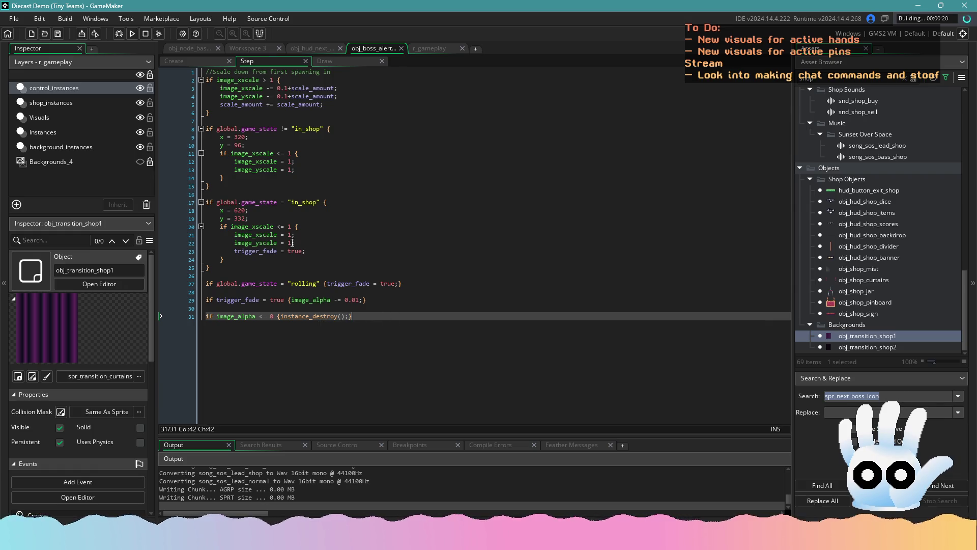
{"action": "left_click", "coordinate": [202, 63]}
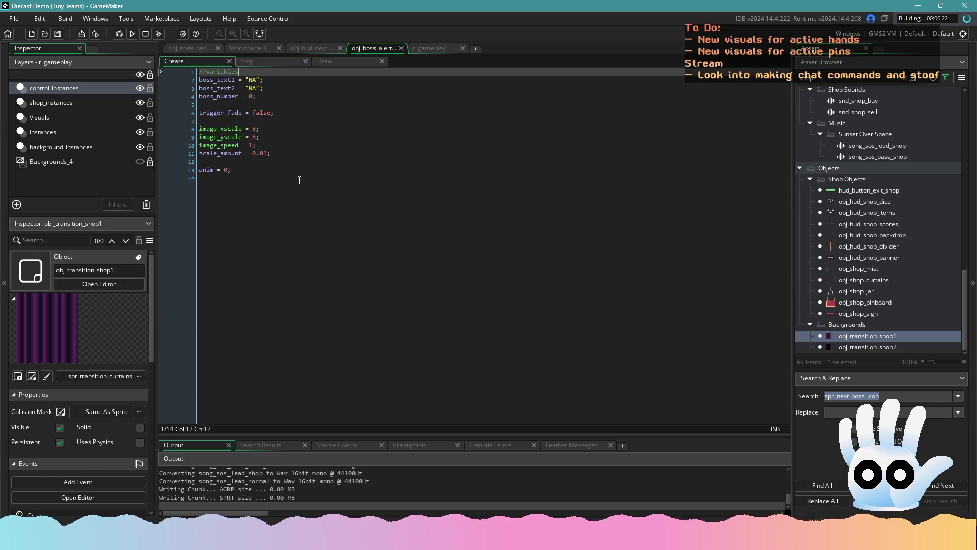
{"action": "left_click", "coordinate": [266, 63]}
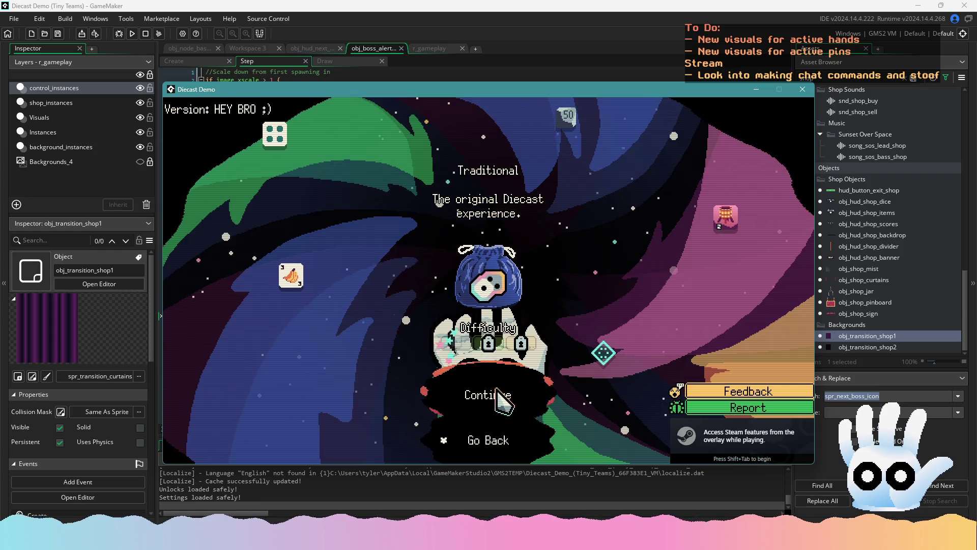
- Continue the saved run through Level Complete into the shop, close the game, then return to the trigger_fade line
{"action": "left_click", "coordinate": [497, 399]}
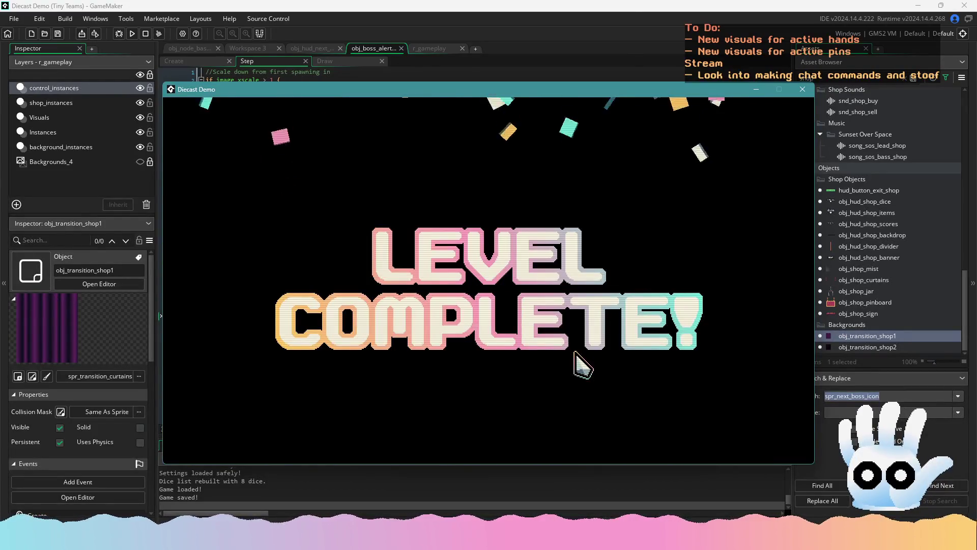
{"action": "left_click", "coordinate": [625, 229]}
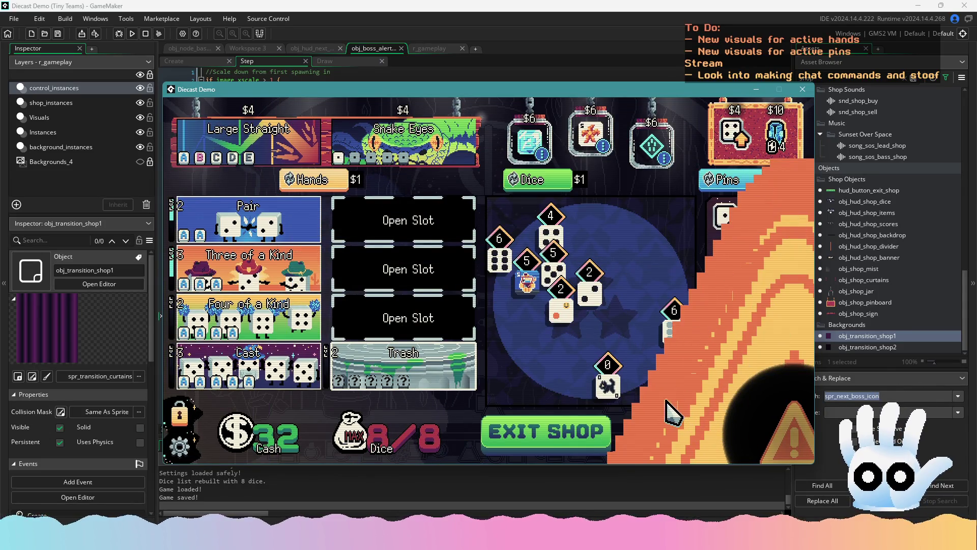
{"action": "mouse_move", "coordinate": [788, 441]}
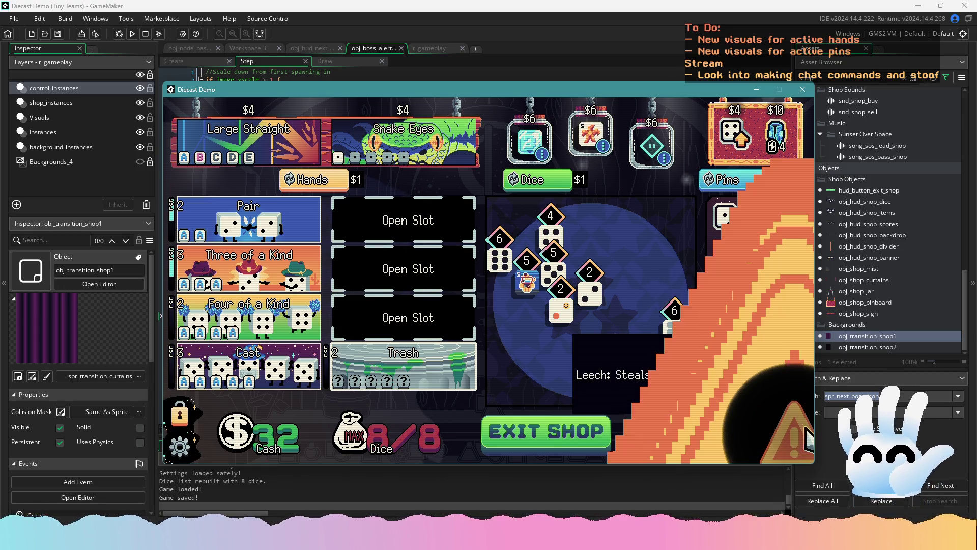
{"action": "left_click", "coordinate": [802, 89]}
{"action": "left_click", "coordinate": [237, 252]}
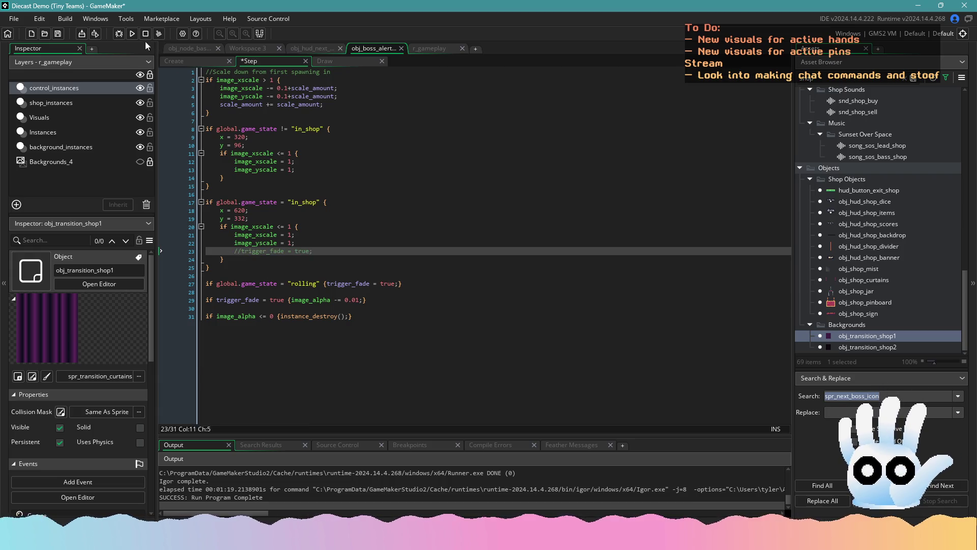
- Start another test build with the in-shop trigger_fade = true line commented out
{"action": "left_click", "coordinate": [132, 33]}
{"action": "left_click", "coordinate": [377, 321]}
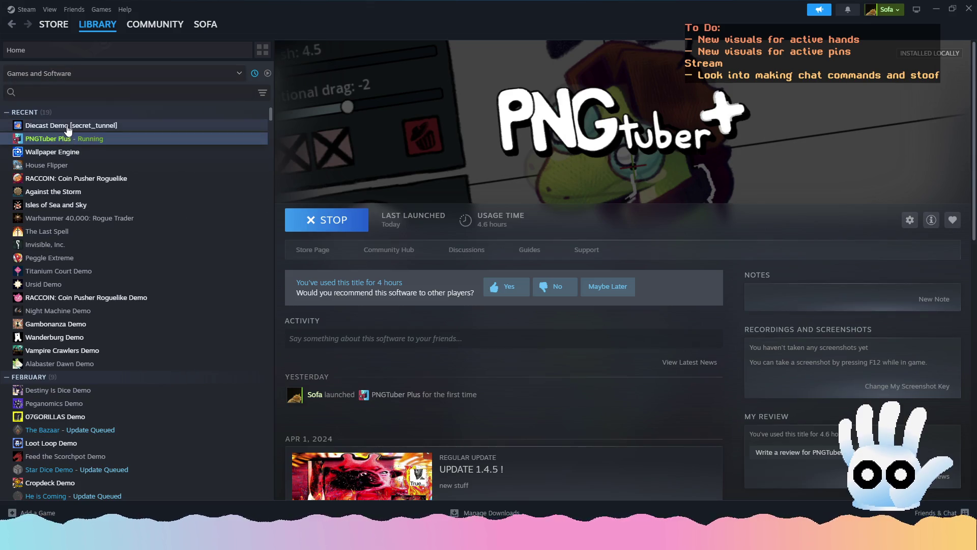
- View Diecast Demo's library page and its store page in Steam
{"action": "left_click", "coordinate": [66, 126]}
{"action": "left_click", "coordinate": [312, 250]}
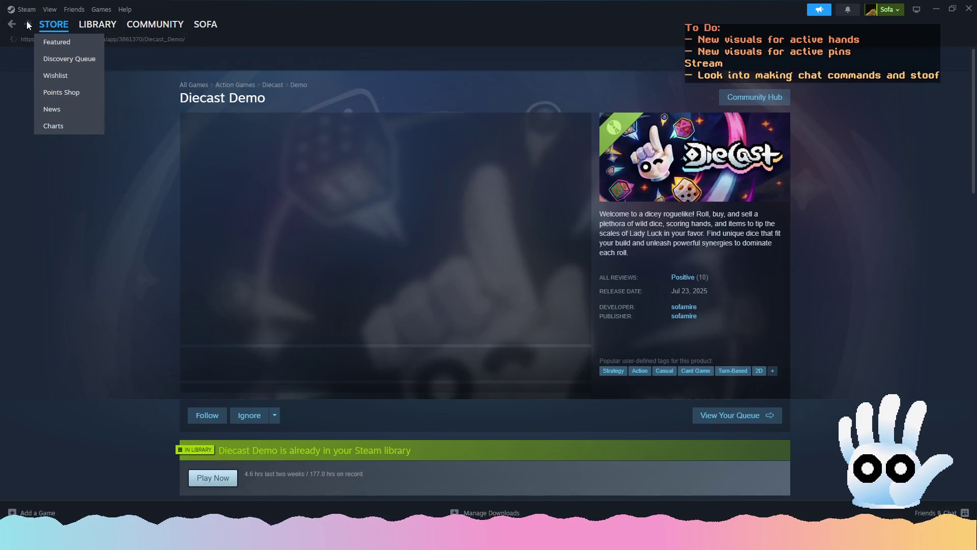
{"action": "left_click", "coordinate": [16, 25]}
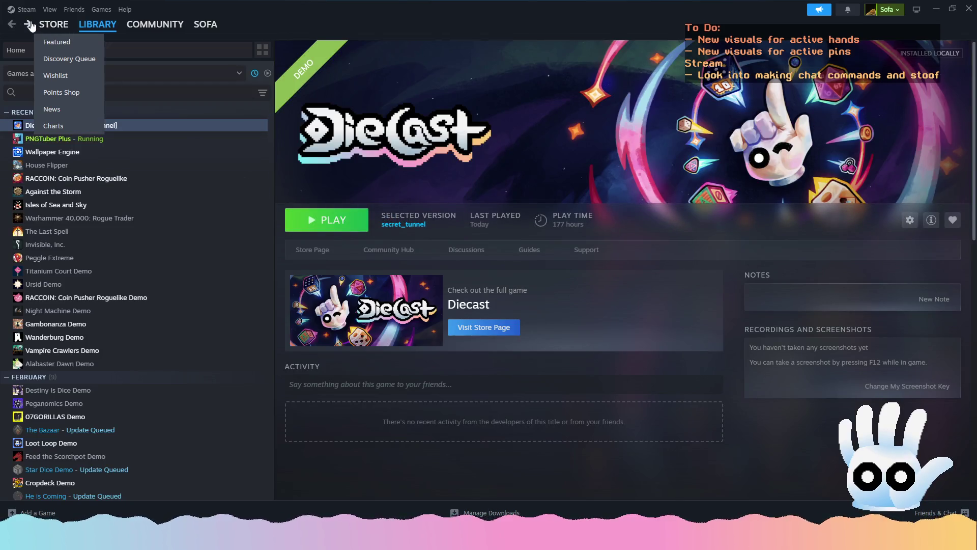
{"action": "left_click", "coordinate": [54, 25]}
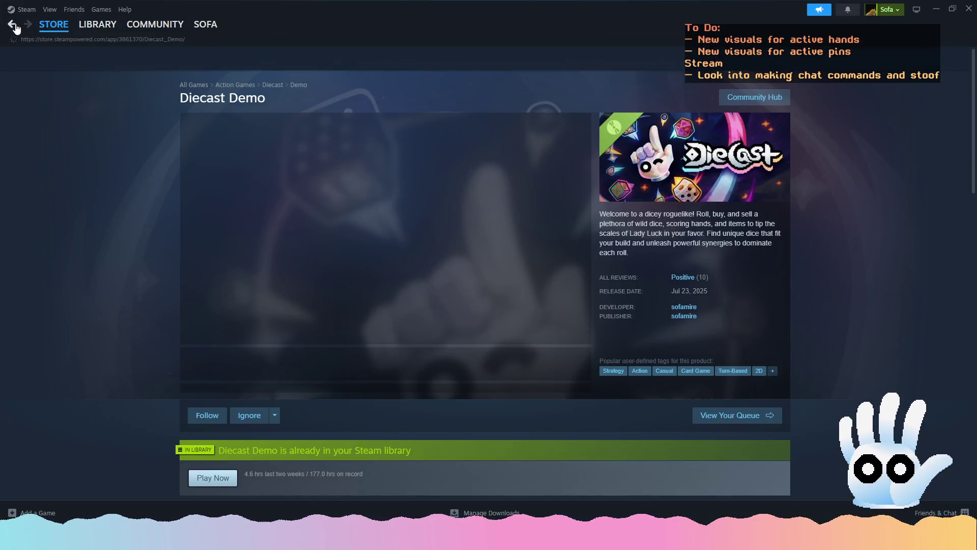
{"action": "left_click", "coordinate": [14, 26]}
- Look through Diecast's community discussions, then minimize Steam
{"action": "left_click", "coordinate": [389, 250]}
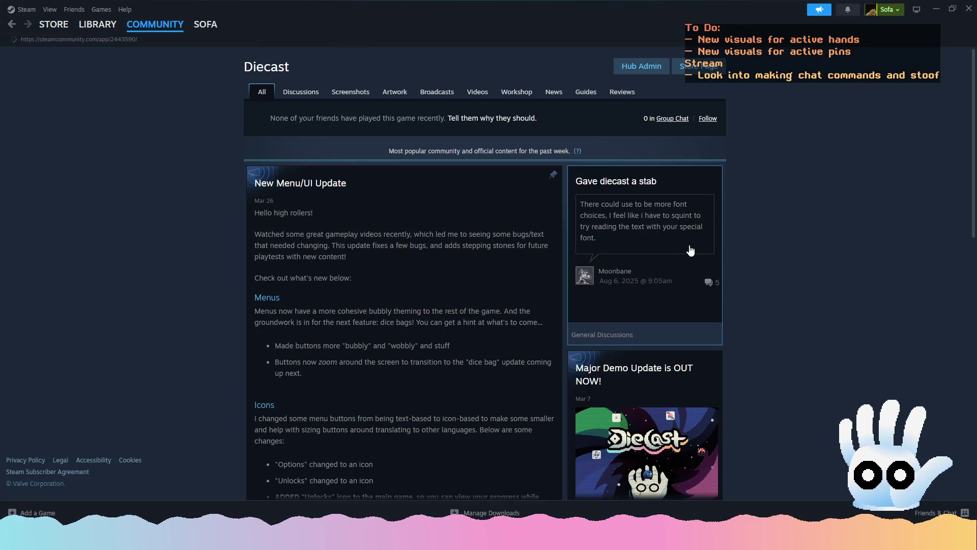
{"action": "scroll", "coordinate": [715, 258], "scroll_direction": "down", "scroll_amount": 3}
{"action": "scroll", "coordinate": [708, 255], "scroll_direction": "up", "scroll_amount": 4}
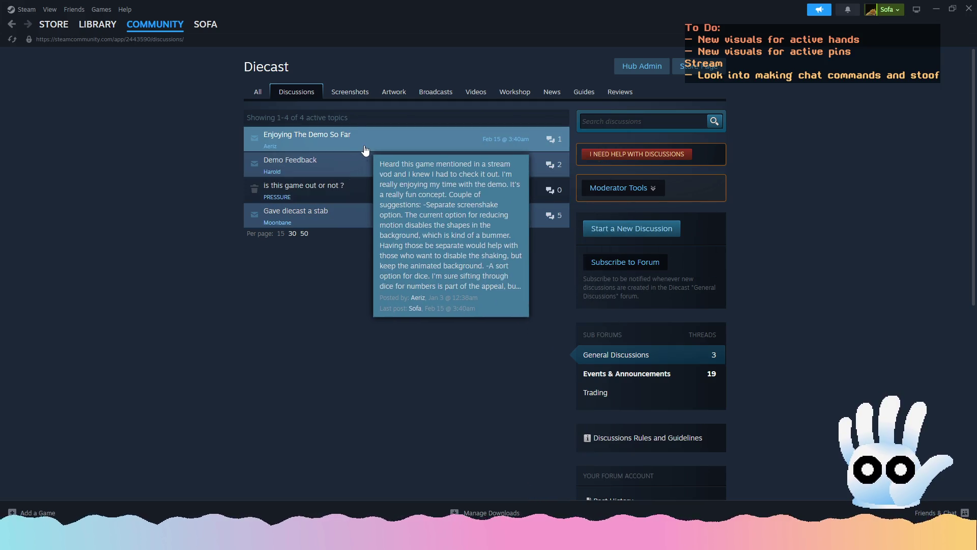
{"action": "left_click", "coordinate": [938, 10]}
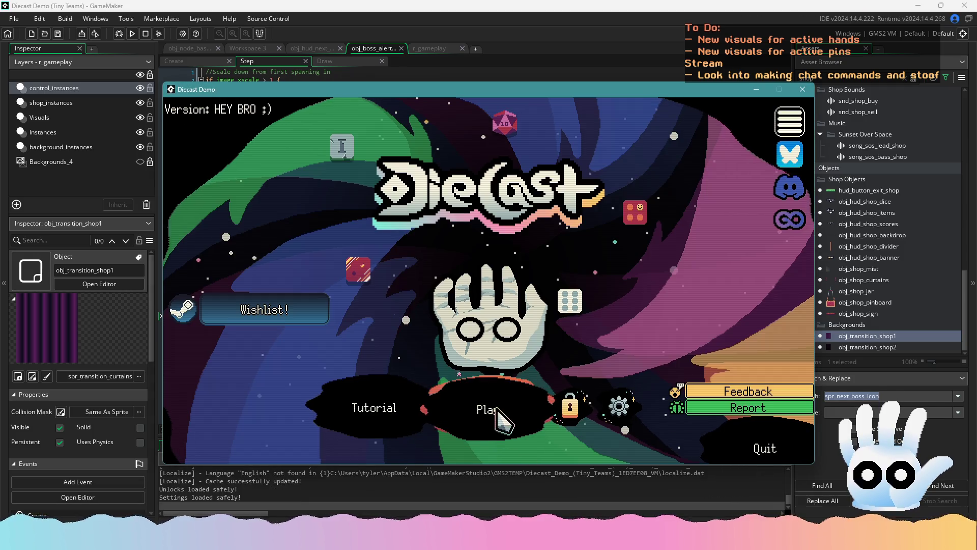
- Play a Pair hand in the test build, close the game, and re-enable trigger_fade = true
{"action": "left_click", "coordinate": [491, 410]}
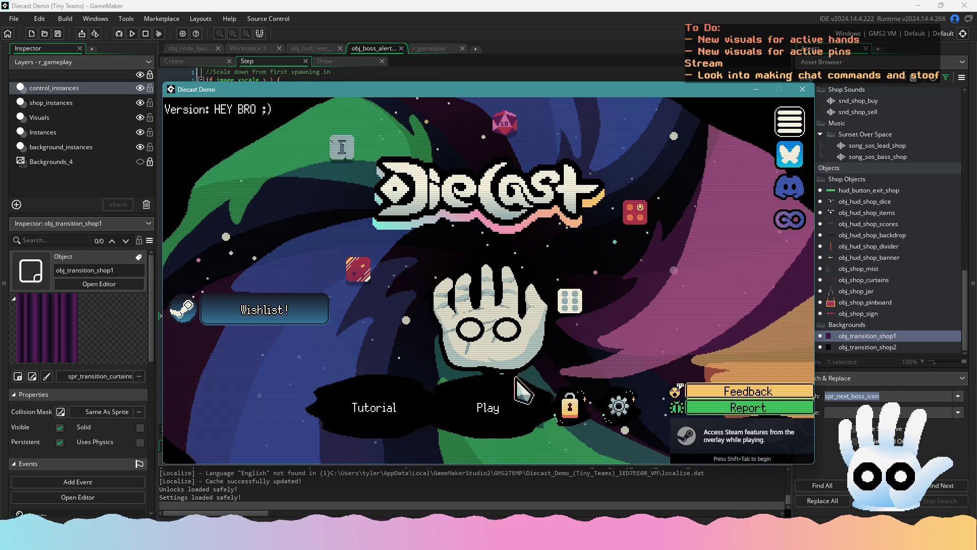
{"action": "left_click", "coordinate": [487, 396]}
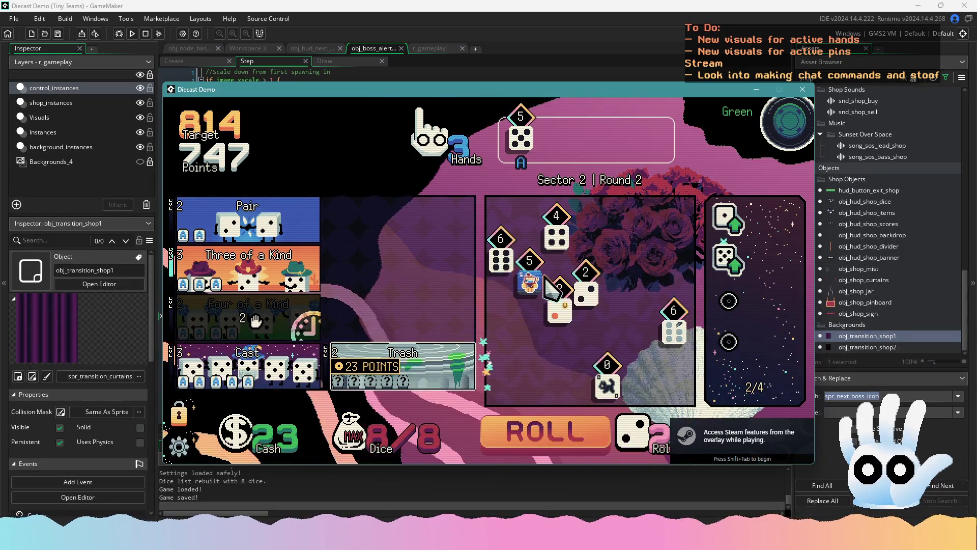
{"action": "left_click", "coordinate": [305, 216]}
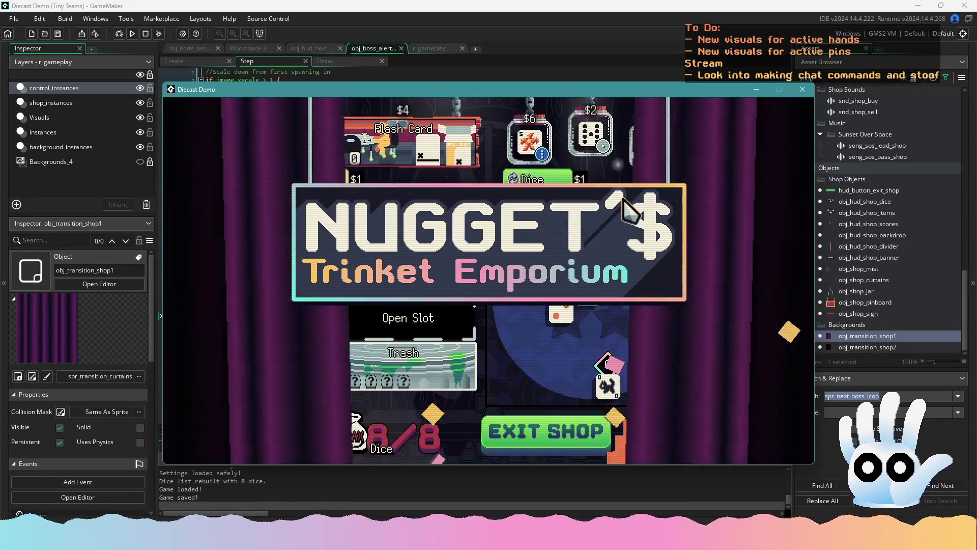
{"action": "key", "text": "Escape"}
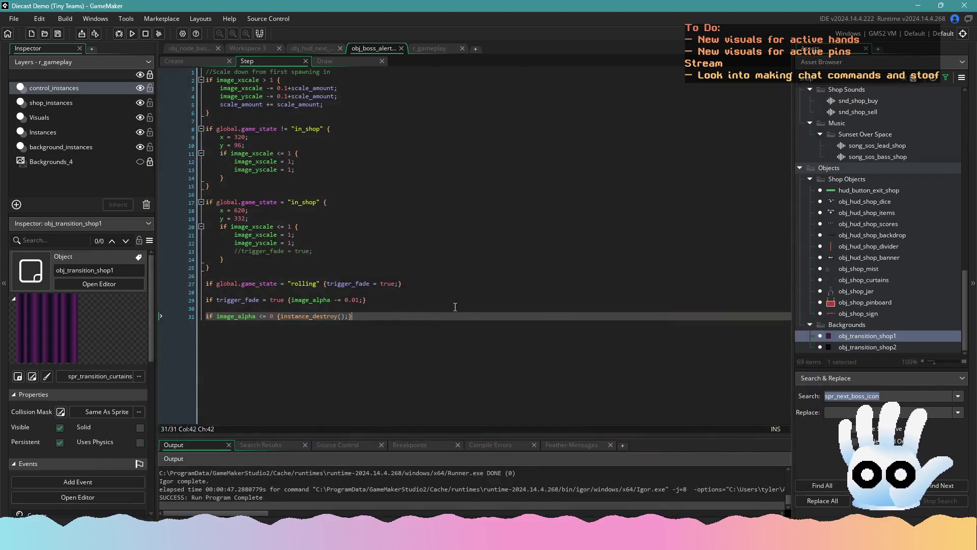
{"action": "key", "text": "ctrl+z"}
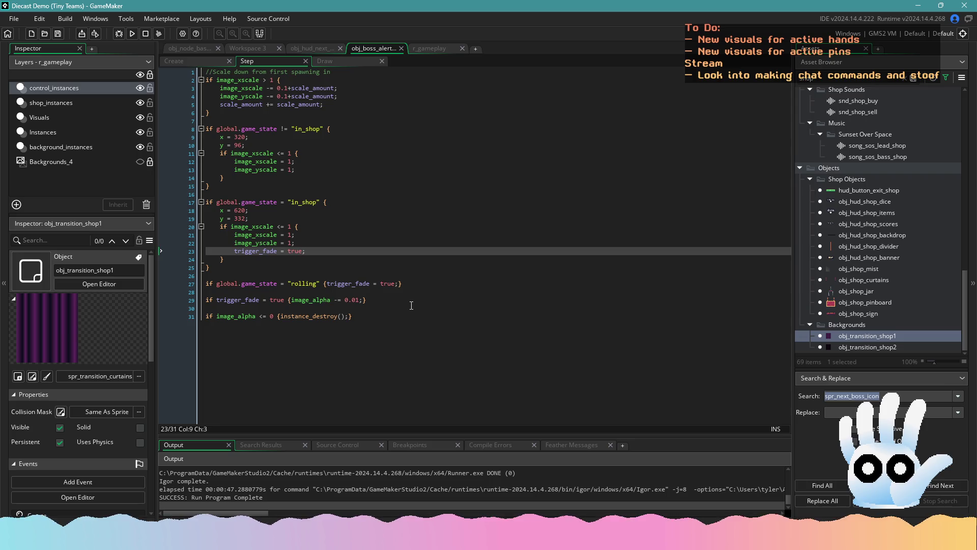
{"action": "left_click", "coordinate": [309, 48]}
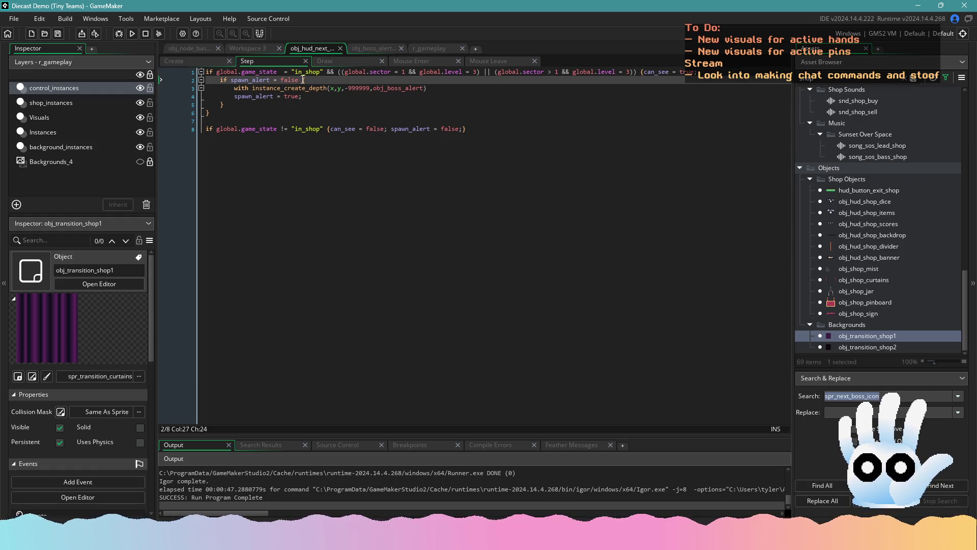
- Add a !instance_exists(obj_boss_alert) check to the spawn code
{"action": "type", "text": "&& instance_e"}
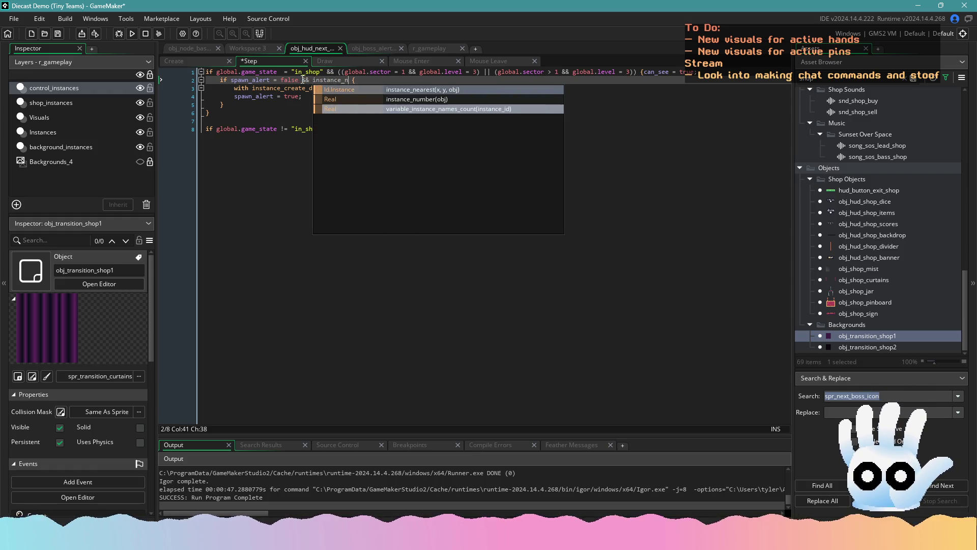
{"action": "key", "text": "Return"}
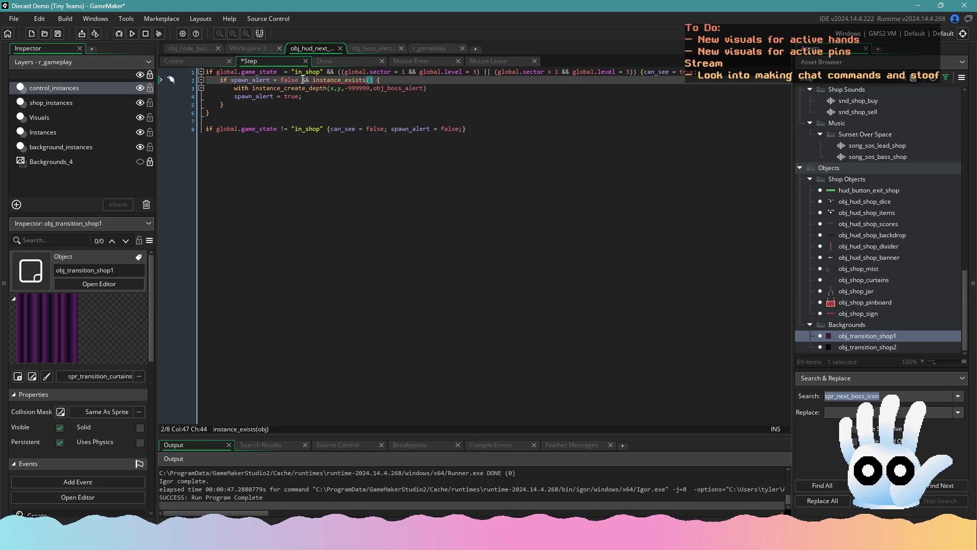
{"action": "type", "text": "obj_boss"}
{"action": "key", "text": "Return"}
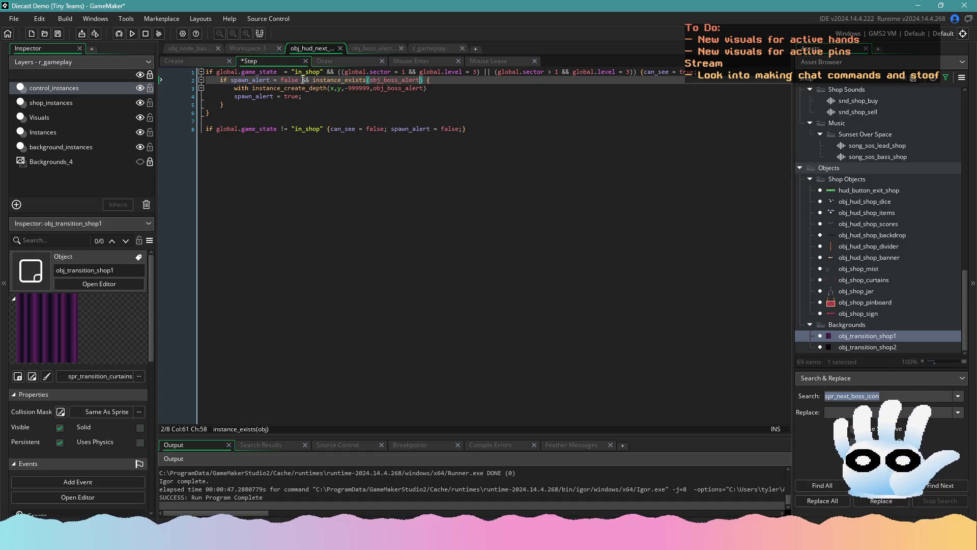
{"action": "key", "text": "ctrl+Left"}
{"action": "key", "text": "ctrl+Left"}
{"action": "key", "text": "ctrl+Left"}
{"action": "type", "text": "!"}
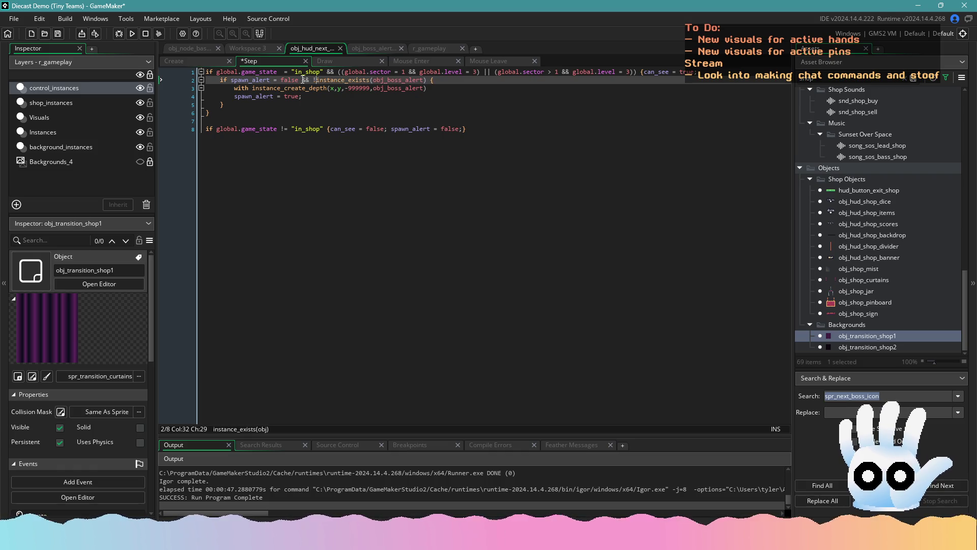
- Run a test build of the spawn check and glance at obj_boss_alert's code
{"action": "key", "text": "F5"}
{"action": "left_click", "coordinate": [305, 128]}
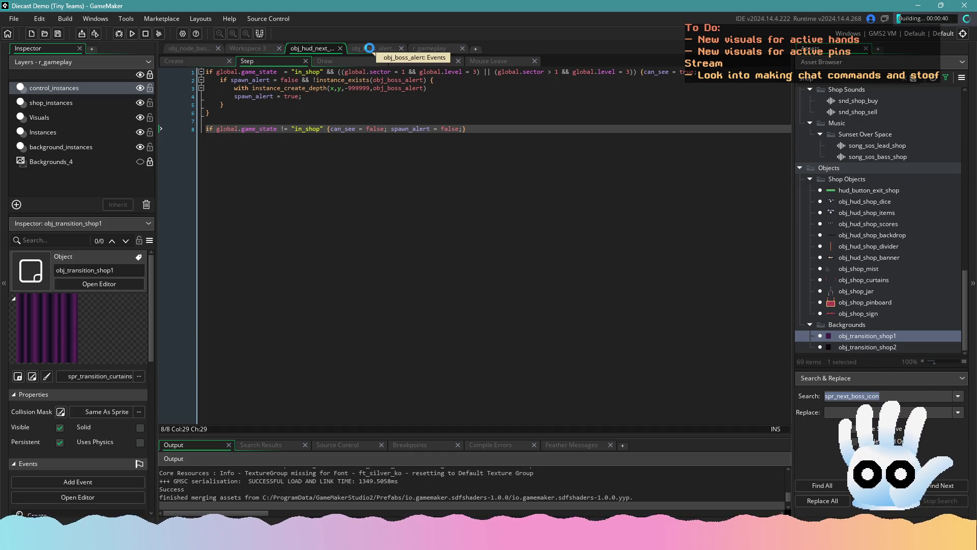
{"action": "left_click", "coordinate": [370, 47]}
{"action": "left_click", "coordinate": [311, 49]}
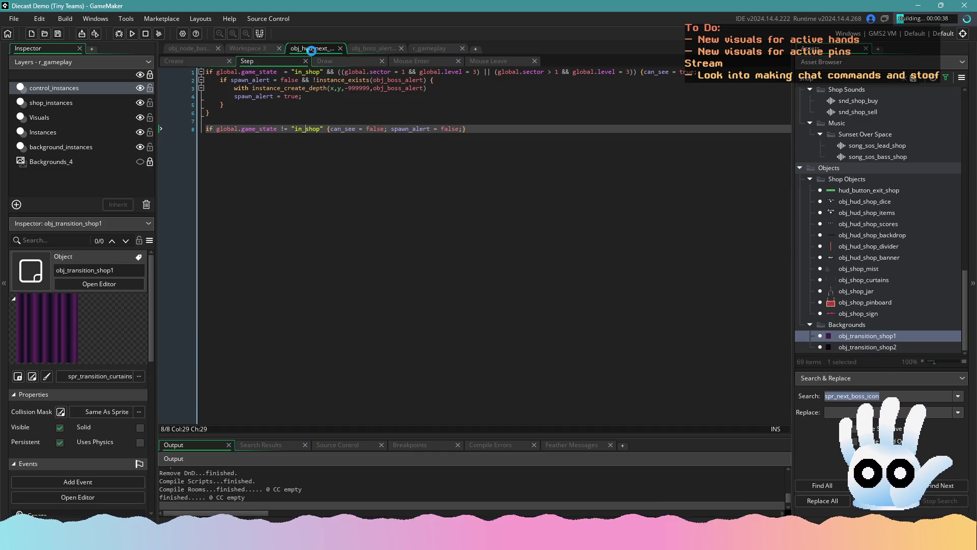
- Remove 'with' from the instance_create_depth line and run the game again
{"action": "mouse_move", "coordinate": [330, 88]}
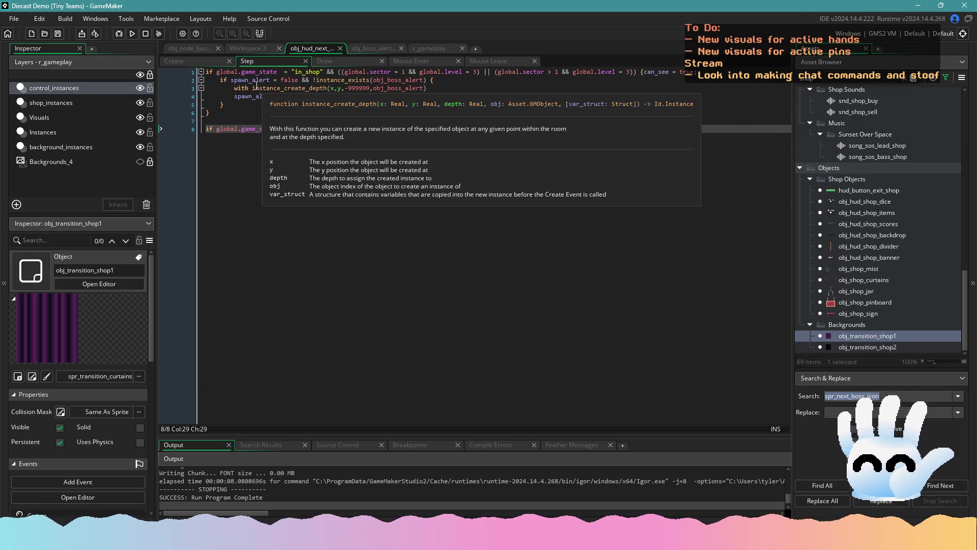
{"action": "left_click", "coordinate": [241, 88]}
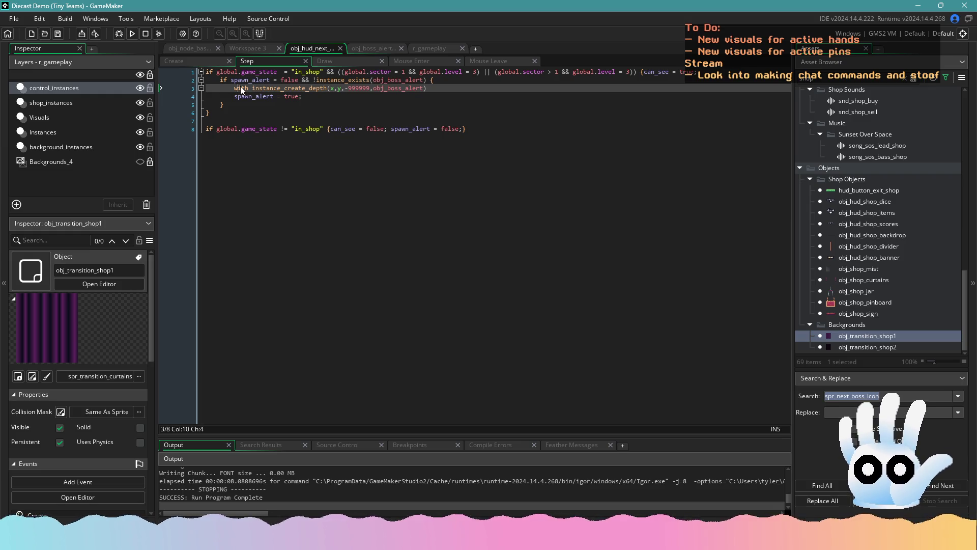
{"action": "key", "text": "Right"}
{"action": "key", "text": "Right"}
{"action": "key", "text": "Right"}
{"action": "key", "text": "ctrl+BackSpace"}
{"action": "left_click", "coordinate": [131, 33]}
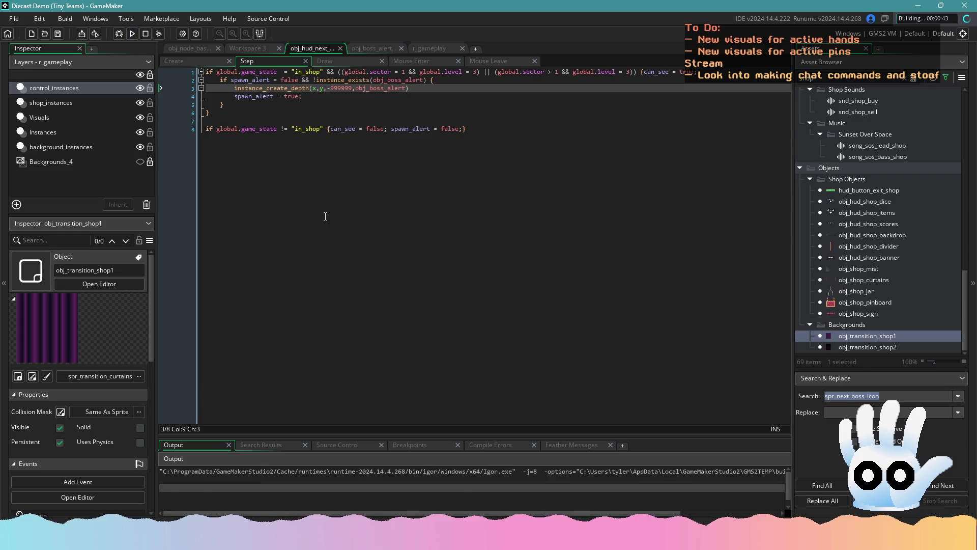
{"action": "left_click", "coordinate": [325, 214]}
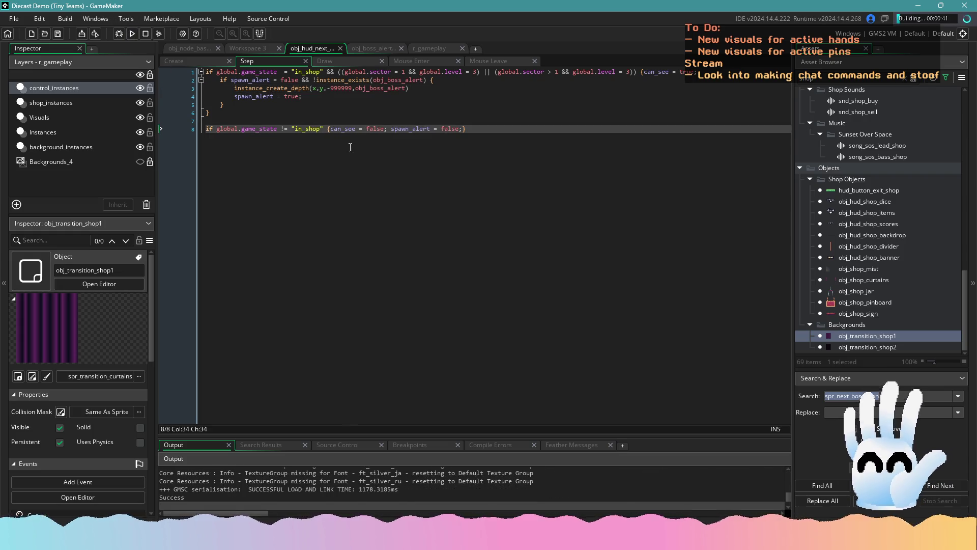
- Stop the game and prefix the instance_create_depth call on line 3 with 'with'
{"action": "left_click", "coordinate": [429, 49]}
{"action": "left_click", "coordinate": [372, 49]}
{"action": "left_click", "coordinate": [305, 48]}
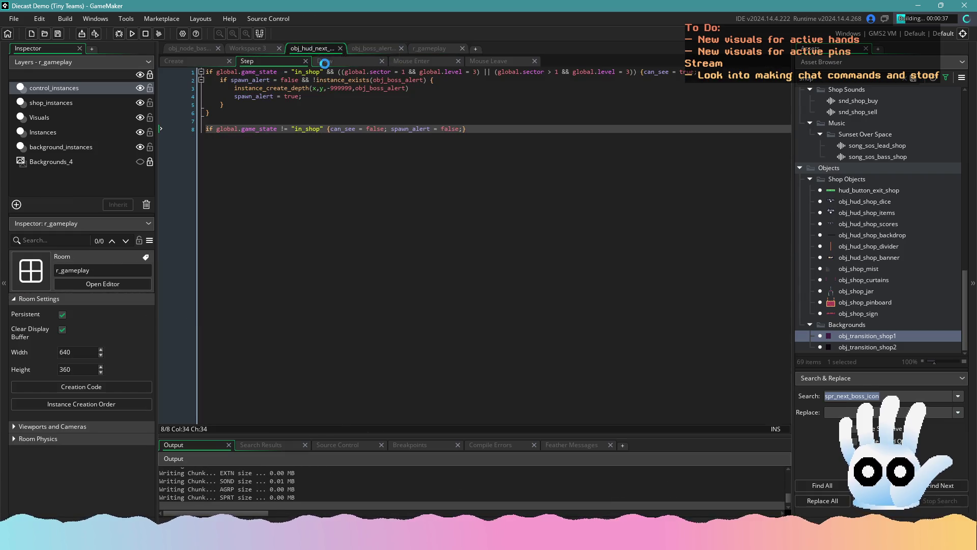
{"action": "left_click", "coordinate": [144, 34]}
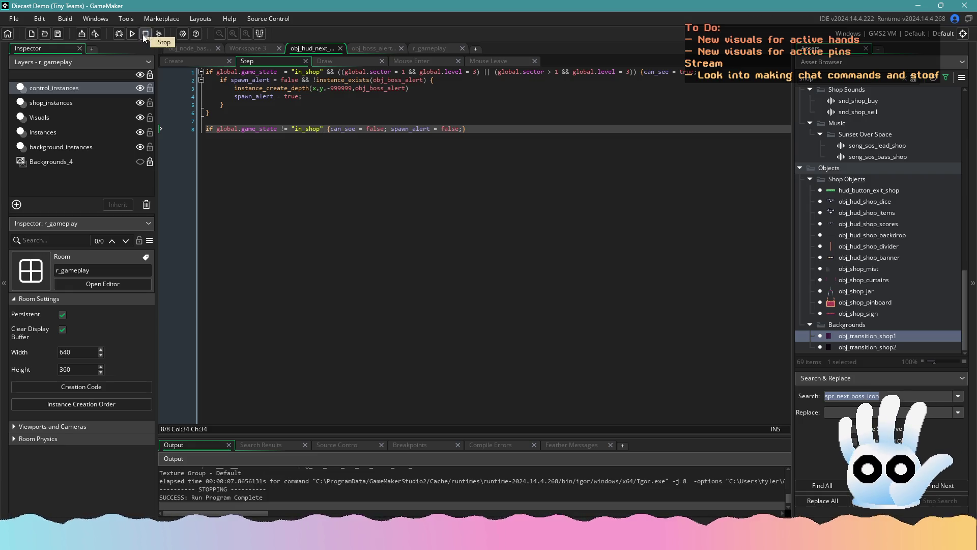
{"action": "left_click", "coordinate": [234, 88]}
{"action": "type", "text": "with"}
{"action": "left_click", "coordinate": [491, 87]}
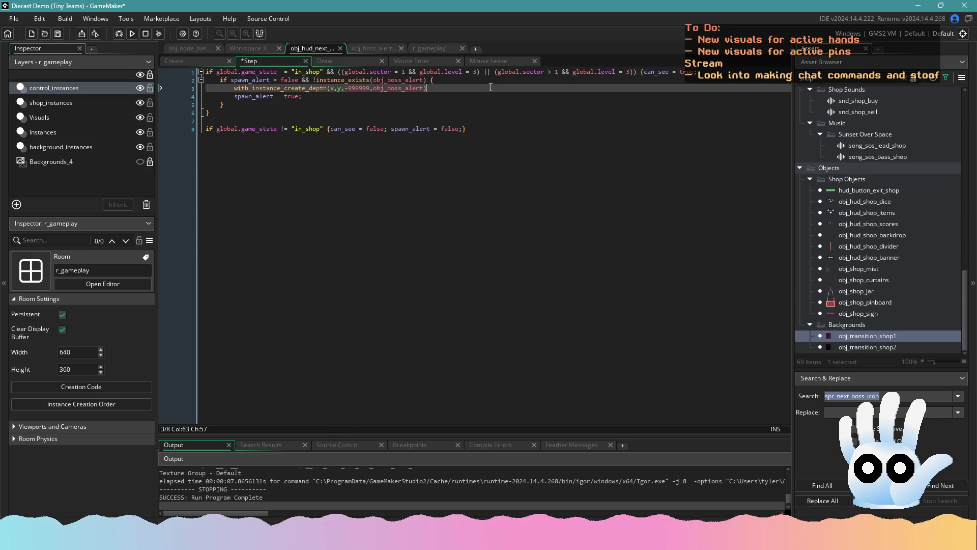
- Open a brace block after the with line and begin the alarm[0] assignment
{"action": "type", "text": "{"}
{"action": "key", "text": "Return"}
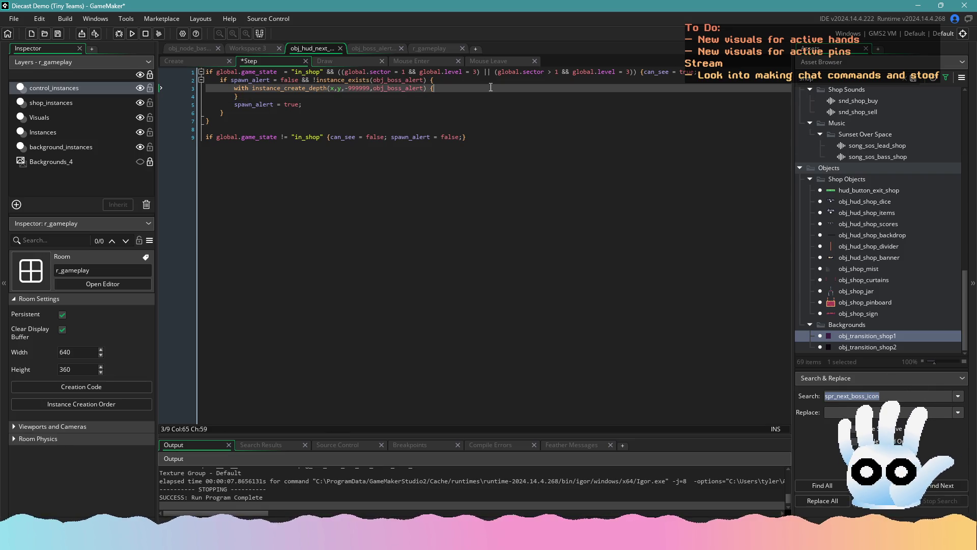
{"action": "key", "text": "Return"}
{"action": "type", "text": "alarm[0] = glo"}
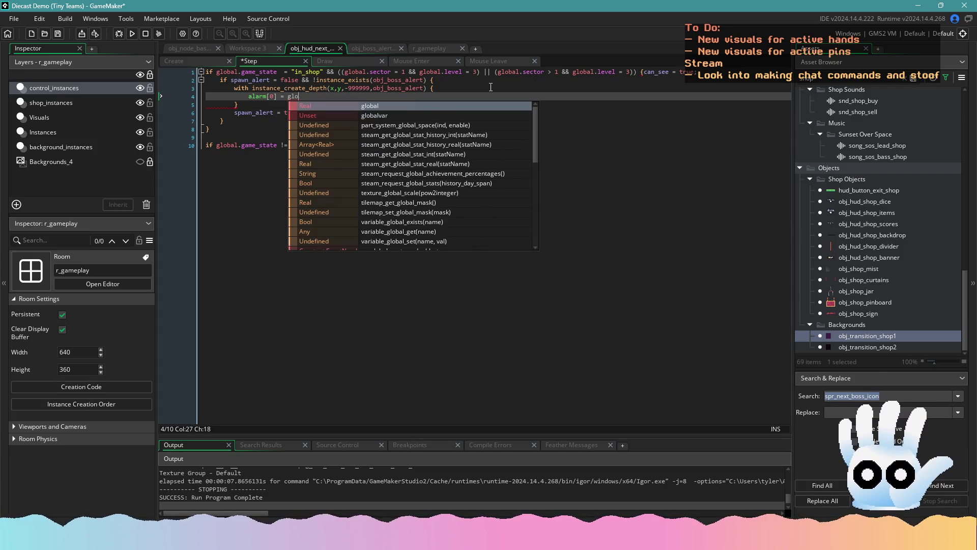
{"action": "key", "text": "BackSpace"}
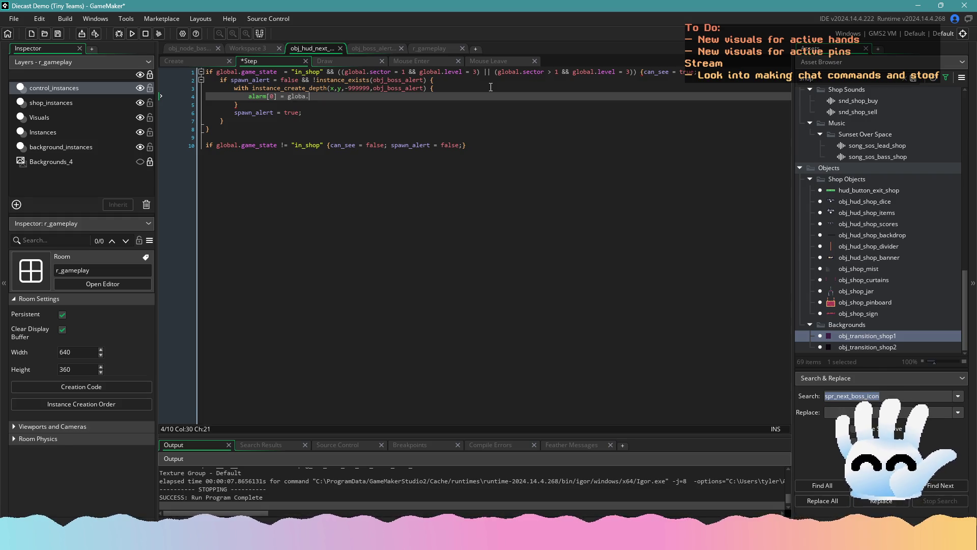
{"action": "type", "text": "amespe"}
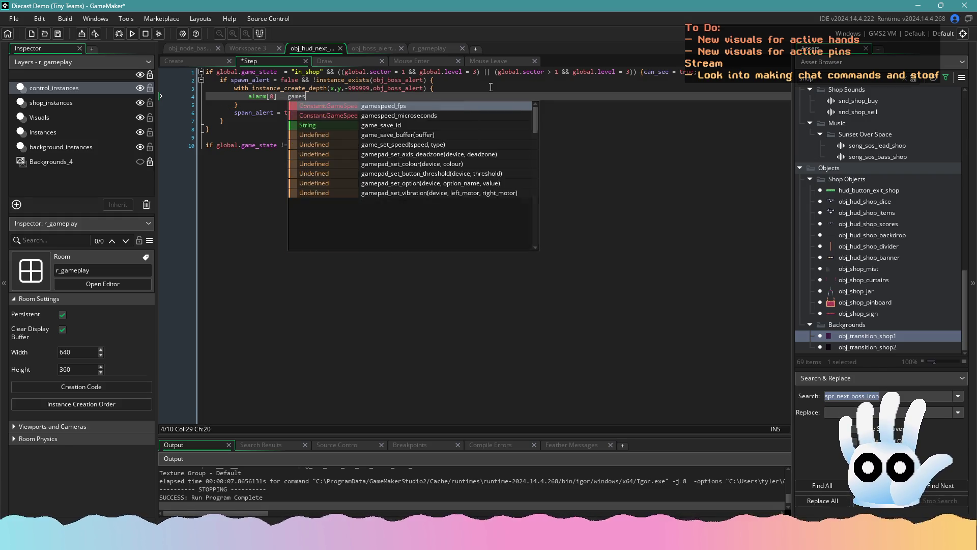
{"action": "key", "text": "BackSpace"}
{"action": "key", "text": "BackSpace"}
{"action": "key", "text": "BackSpace"}
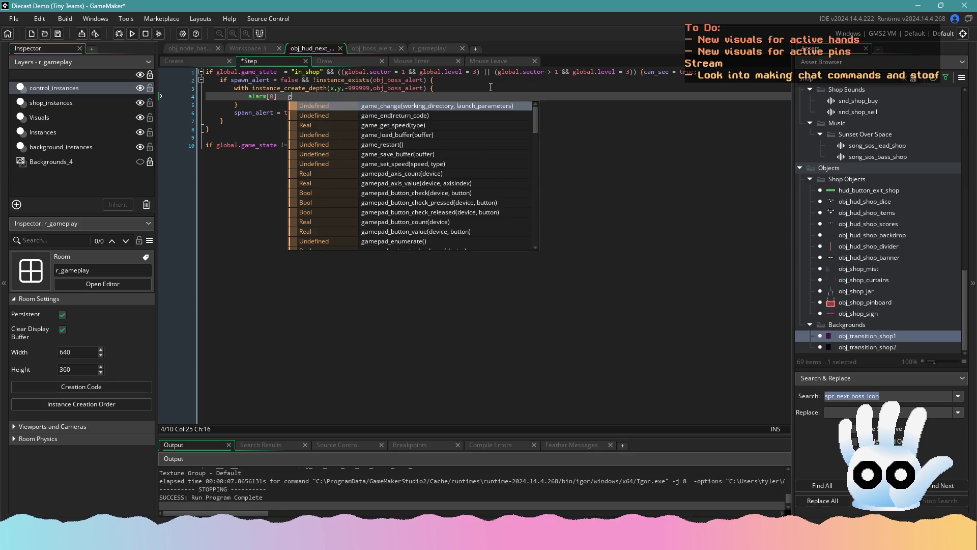
{"action": "key", "text": "BackSpace"}
{"action": "type", "text": "ga"}
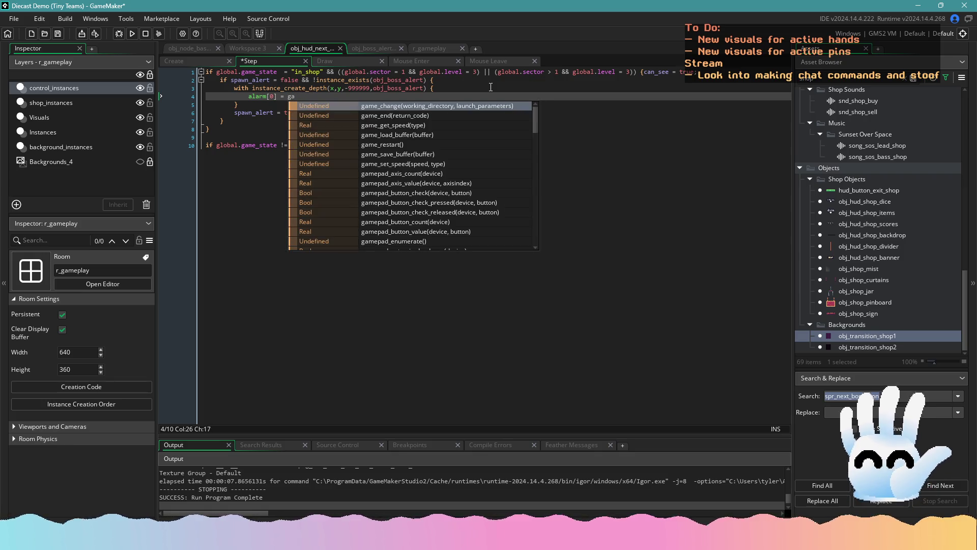
- Insert game_get_speed(gamespeed_fps) into the alarm[0] line
{"action": "key", "text": "Down"}
{"action": "key", "text": "Down"}
{"action": "key", "text": "Return"}
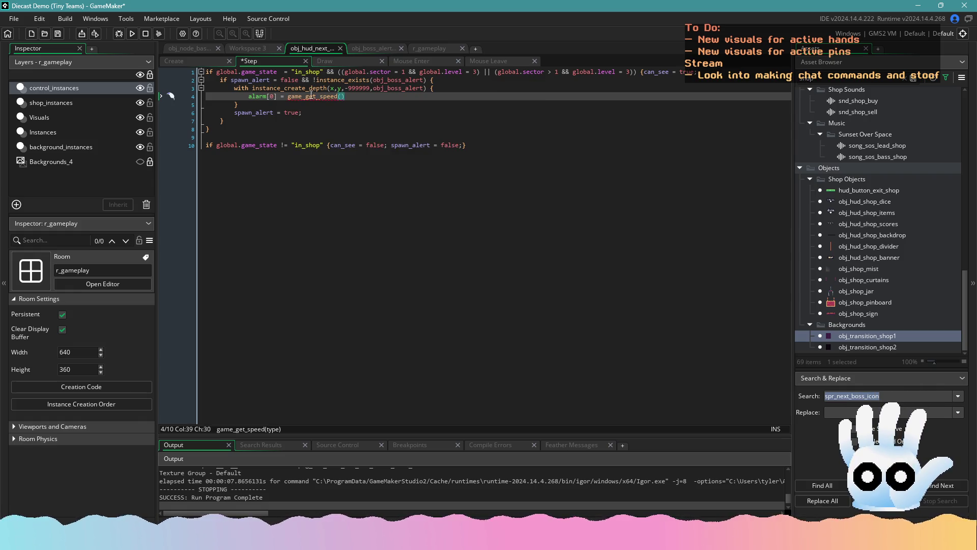
{"action": "mouse_move", "coordinate": [310, 98]}
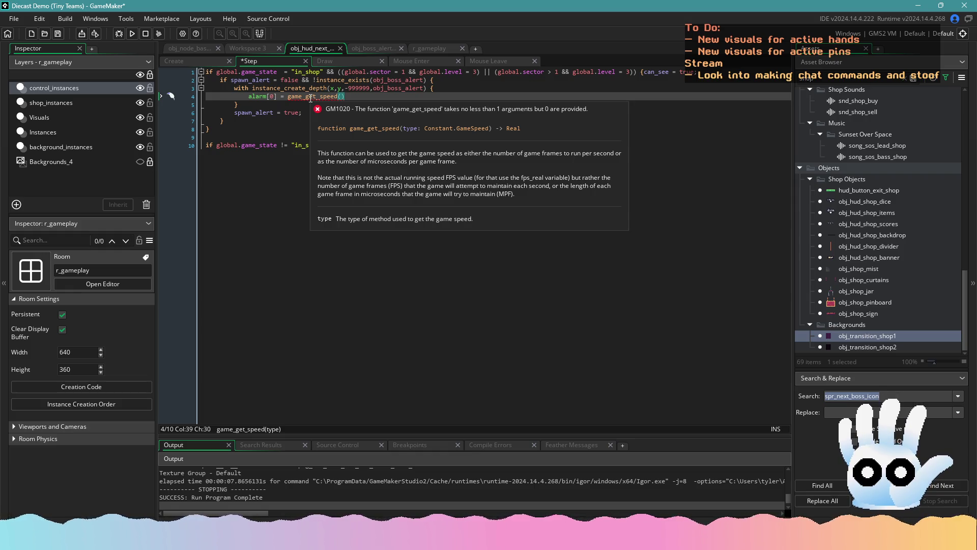
{"action": "type", "text": "fps"}
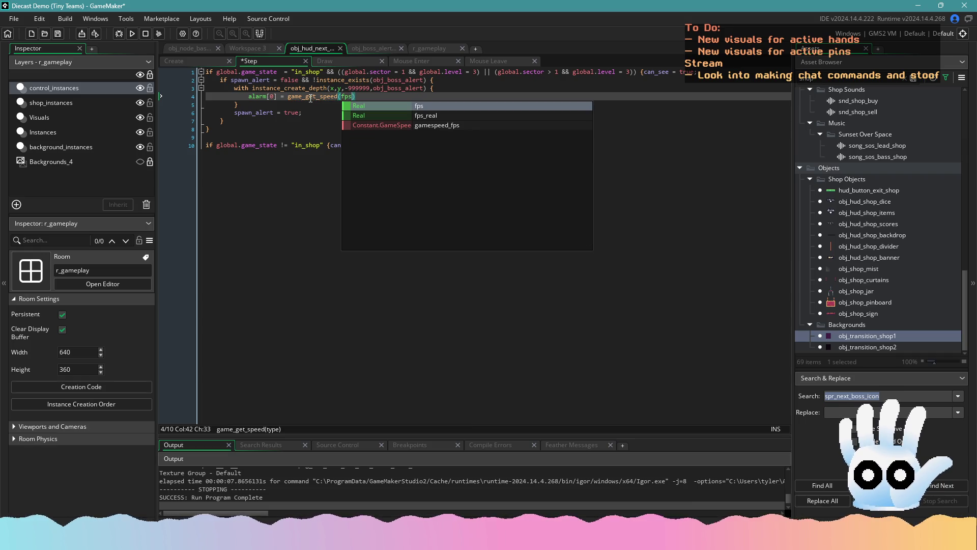
{"action": "key", "text": "Down"}
{"action": "key", "text": "Down"}
{"action": "key", "text": "Return"}
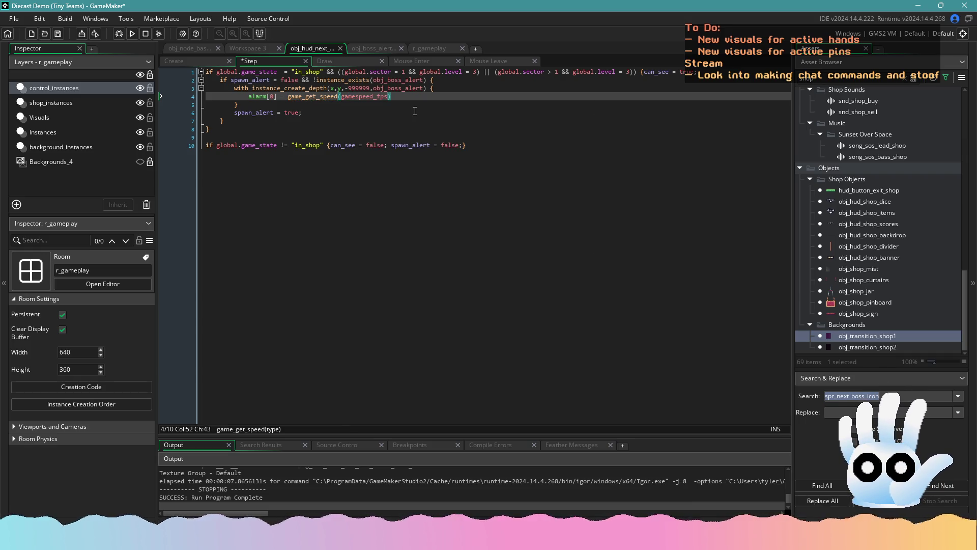
- Search the project for game_get_speed and reuse obj_player_bullet's 60 / game_get_speed expression
{"action": "double_click", "coordinate": [312, 96]}
{"action": "key", "text": "ctrl+shift+f"}
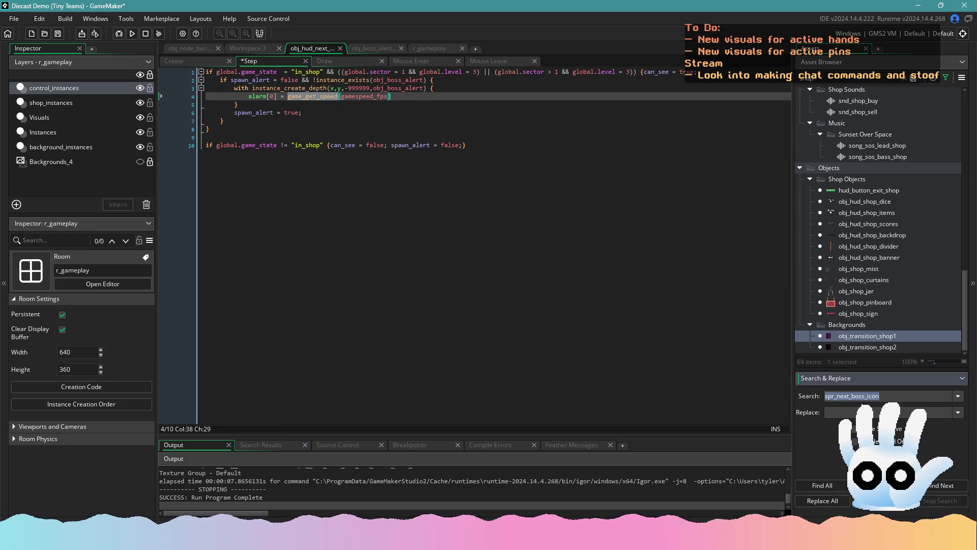
{"action": "left_click", "coordinate": [817, 482]}
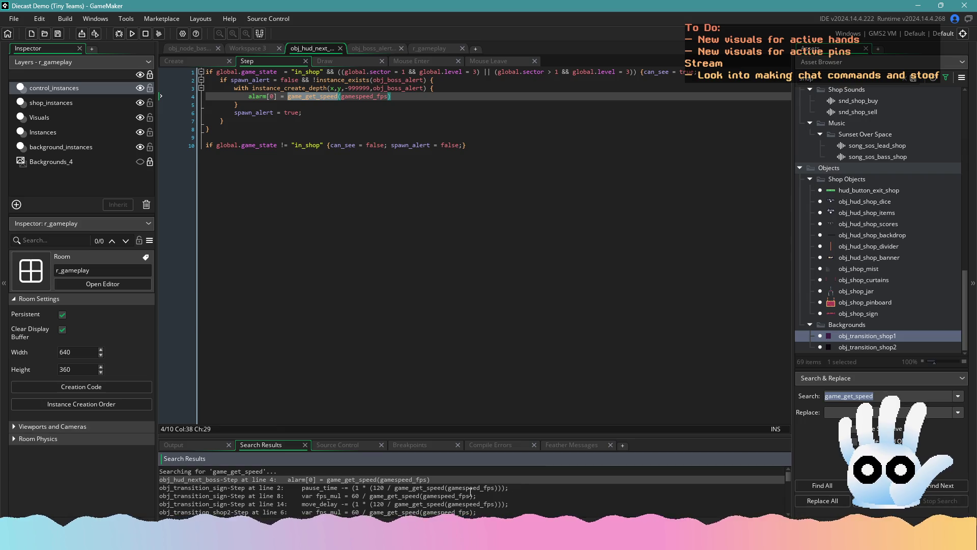
{"action": "scroll", "coordinate": [296, 484], "scroll_direction": "down", "scroll_amount": 3}
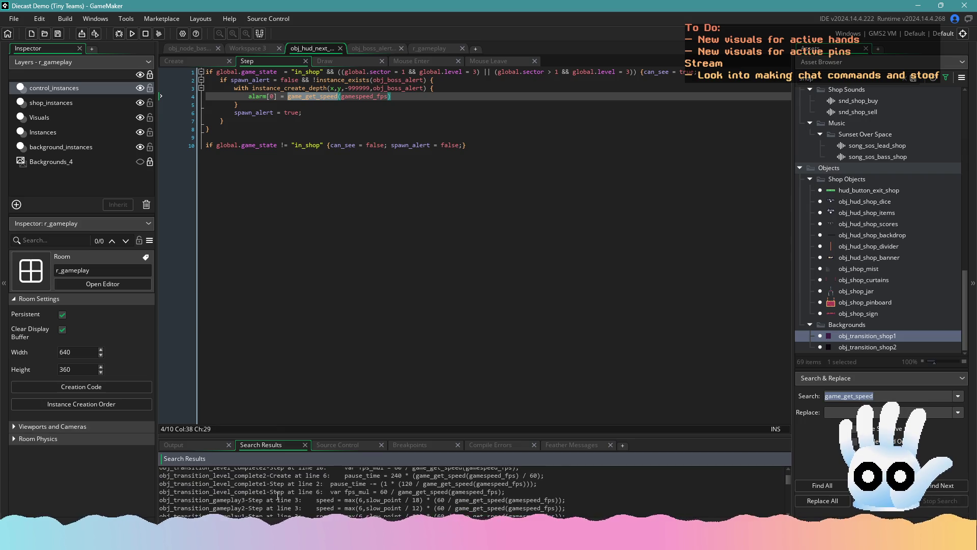
{"action": "scroll", "coordinate": [261, 500], "scroll_direction": "down", "scroll_amount": 3}
{"action": "scroll", "coordinate": [285, 493], "scroll_direction": "down", "scroll_amount": 1}
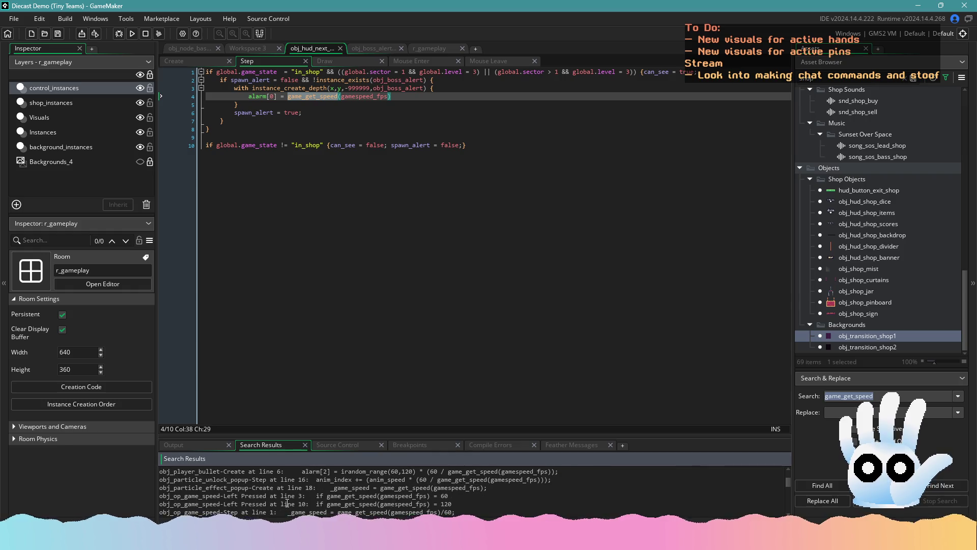
{"action": "scroll", "coordinate": [298, 487], "scroll_direction": "up", "scroll_amount": 1}
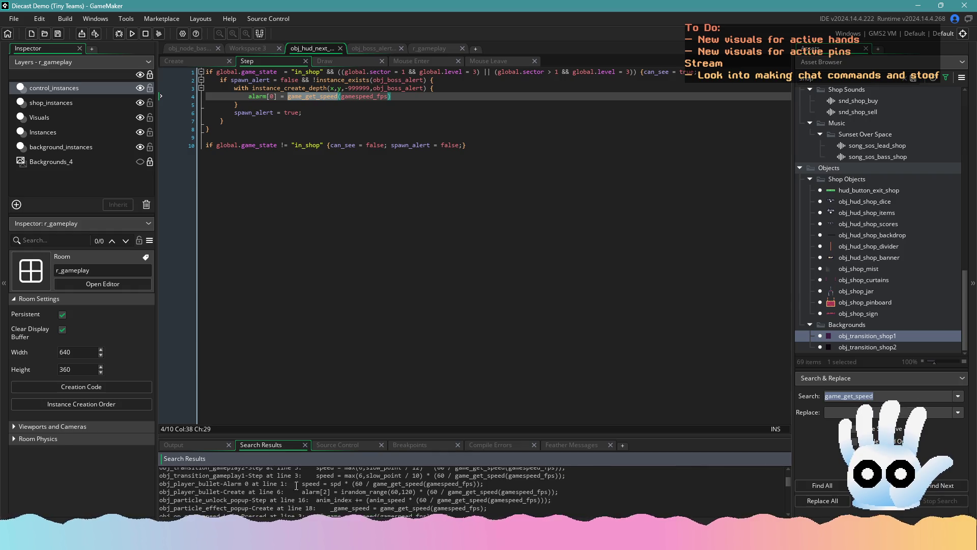
{"action": "left_click", "coordinate": [429, 491]}
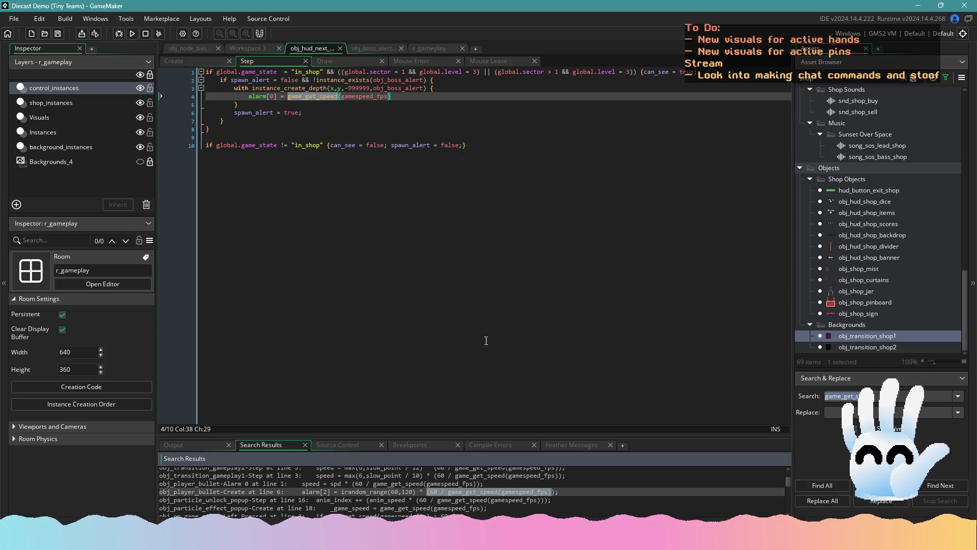
{"action": "left_click_drag", "start_coordinate": [288, 96], "coordinate": [391, 96]}
{"action": "type", "text": "(60 / game_get_speed(gamespeed_fps)"}
{"action": "left_click", "coordinate": [417, 97]}
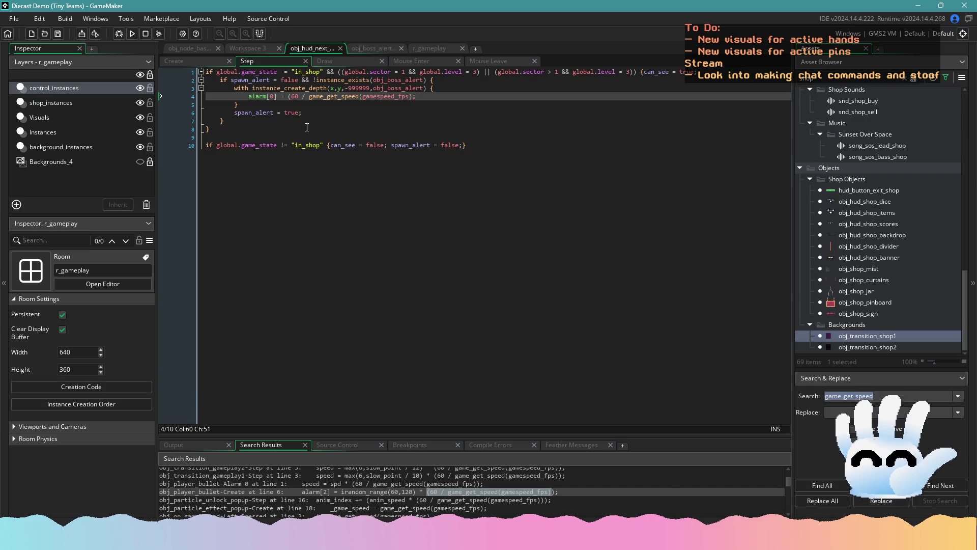
- Prefix it with 60 * to get alarm[0] = 60 * (60 / game_get_speed(gamespeed_fps)), and save
{"action": "key", "text": "ctrl+s"}
{"action": "left_click", "coordinate": [314, 87]}
{"action": "left_click", "coordinate": [288, 96]}
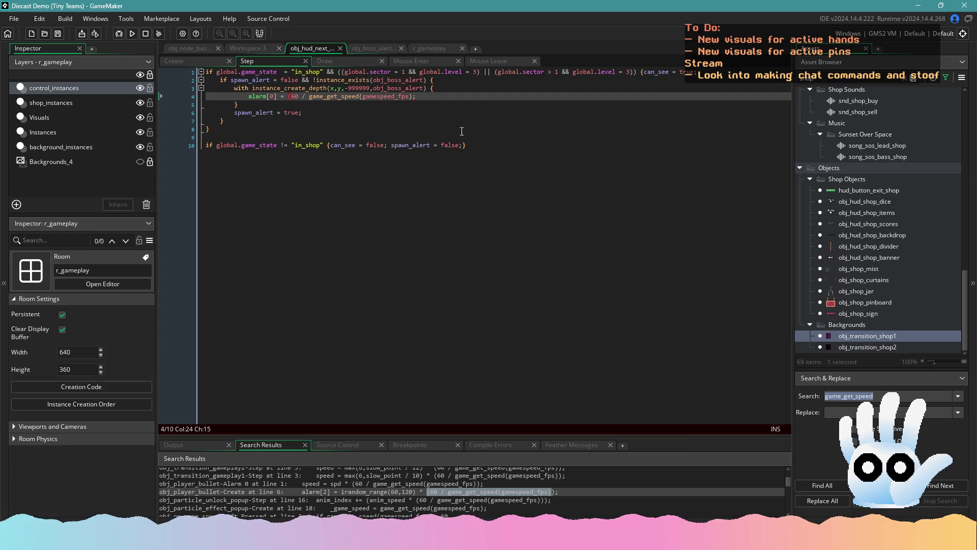
{"action": "type", "text": "6"}
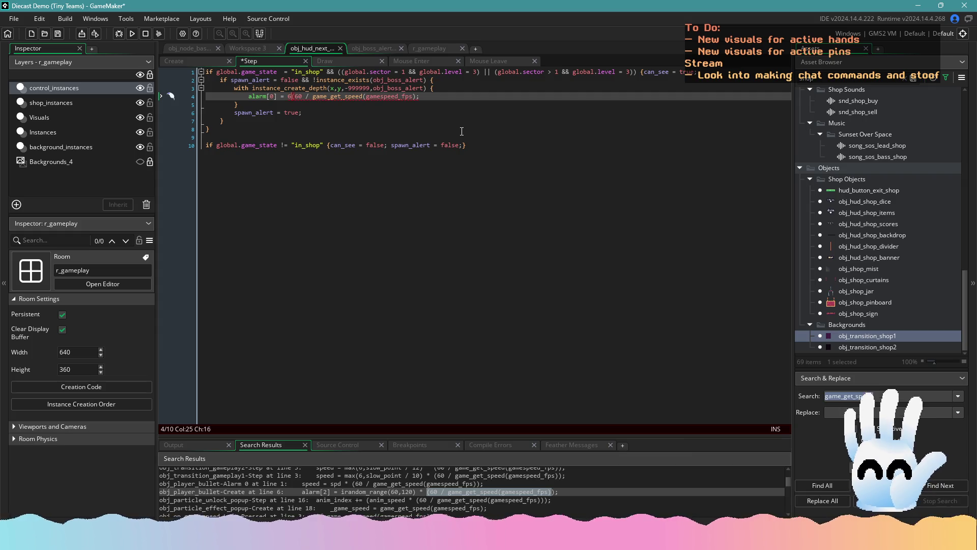
{"action": "type", "text": "0 *"}
{"action": "key", "text": "ctrl+s"}
{"action": "left_click", "coordinate": [431, 98]}
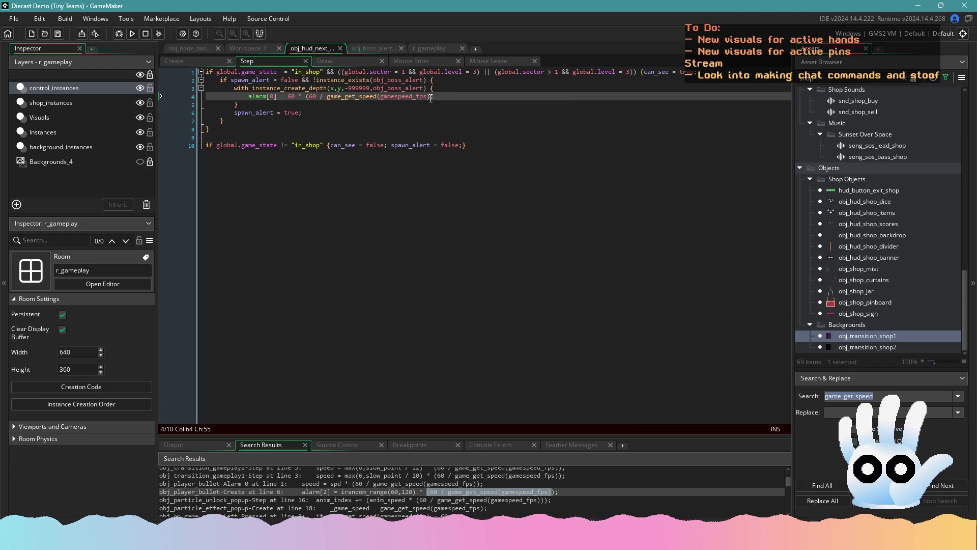
{"action": "type", "text": ");"}
{"action": "key", "text": "ctrl+s"}
{"action": "left_click", "coordinate": [428, 105]}
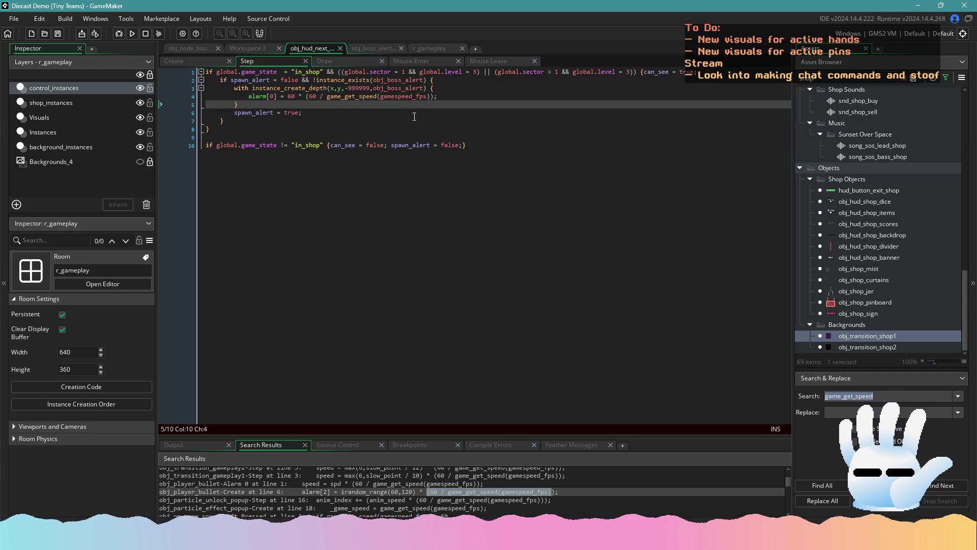
{"action": "left_click", "coordinate": [368, 48]}
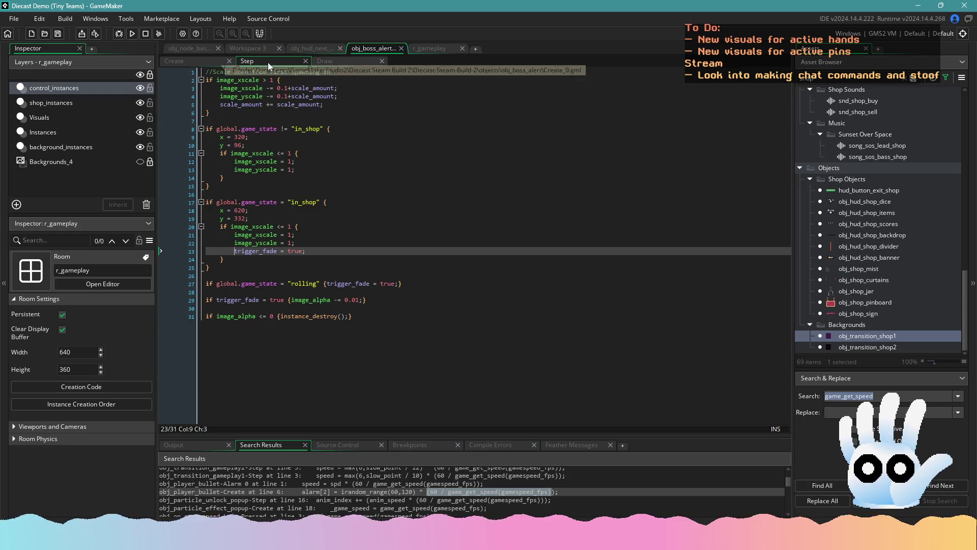
- Open the obj_boss_alert object editor and add an Alarm 0 event
{"action": "left_click", "coordinate": [903, 78]}
{"action": "scroll", "coordinate": [885, 275], "scroll_direction": "down", "scroll_amount": 5}
{"action": "double_click", "coordinate": [869, 272]}
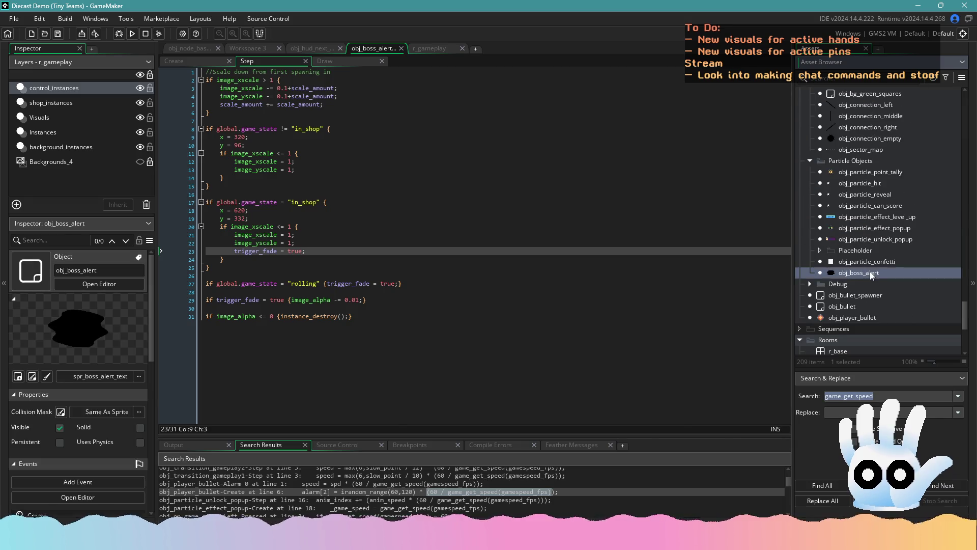
{"action": "left_click", "coordinate": [382, 227]}
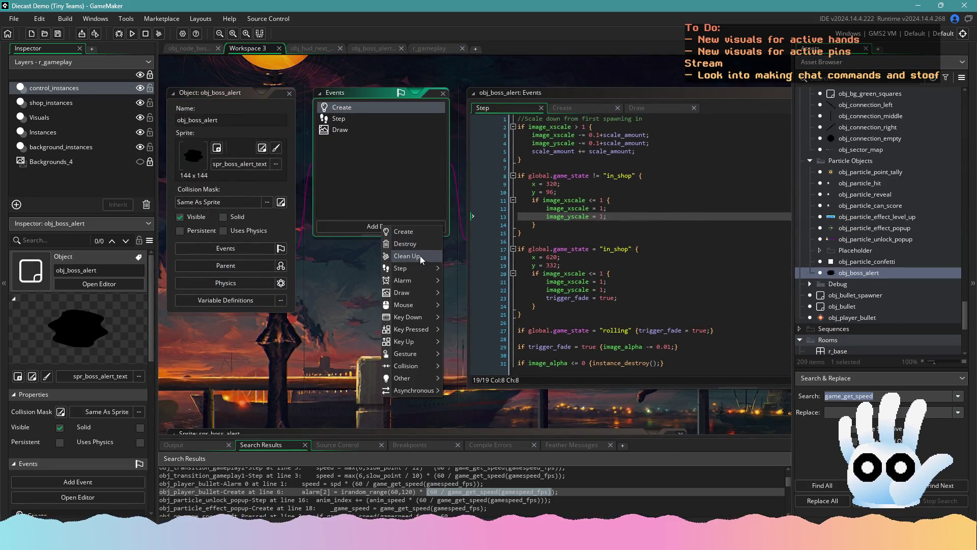
{"action": "mouse_move", "coordinate": [414, 279]}
{"action": "left_click", "coordinate": [459, 281]}
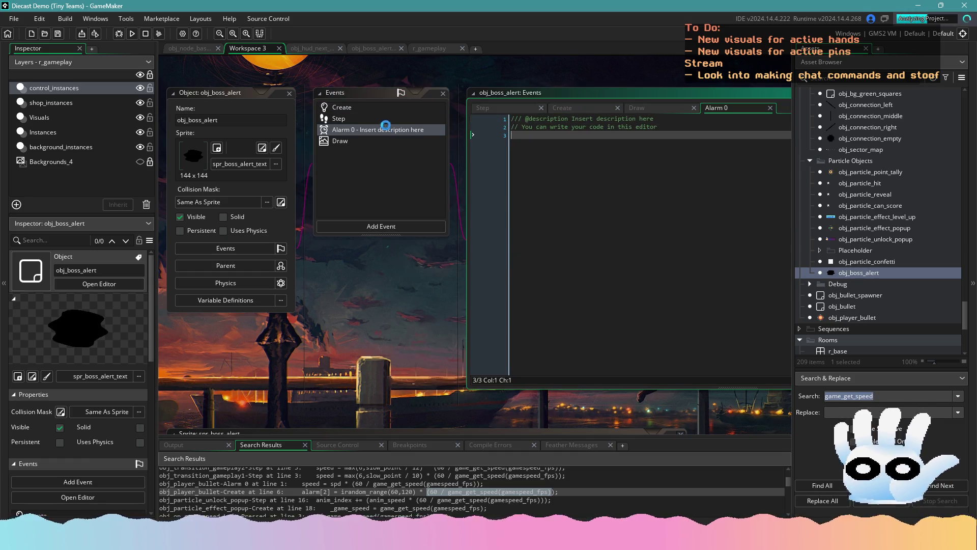
- Add a start_anim variable below trigger_fade in obj_boss_alert's Create code
{"action": "left_click", "coordinate": [384, 124]}
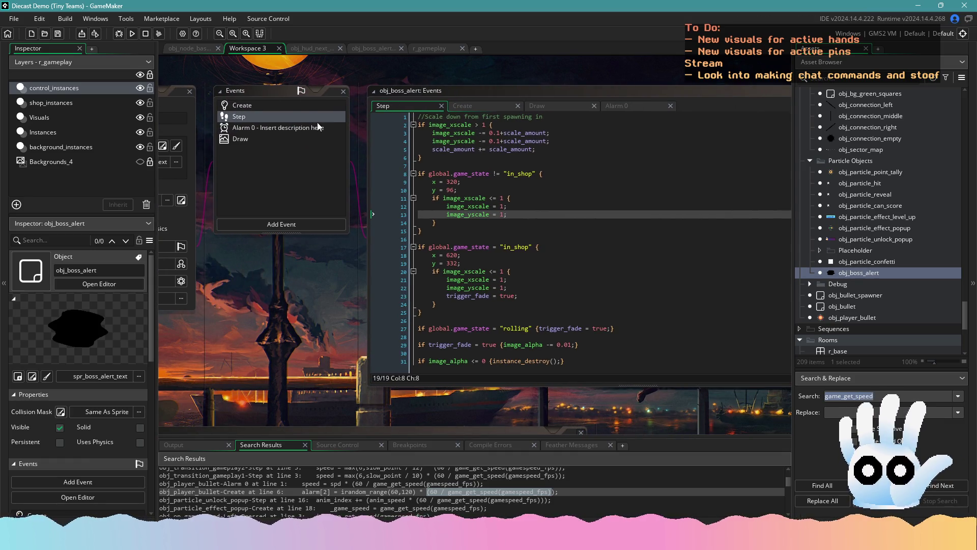
{"action": "left_click", "coordinate": [242, 106]}
{"action": "left_click", "coordinate": [507, 159]}
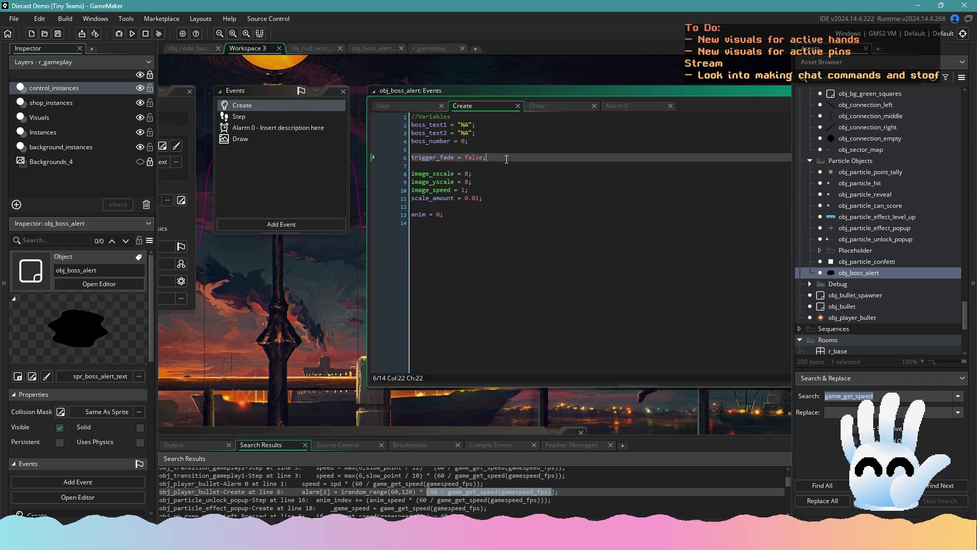
{"action": "key", "text": "Return"}
{"action": "type", "text": "start_"}
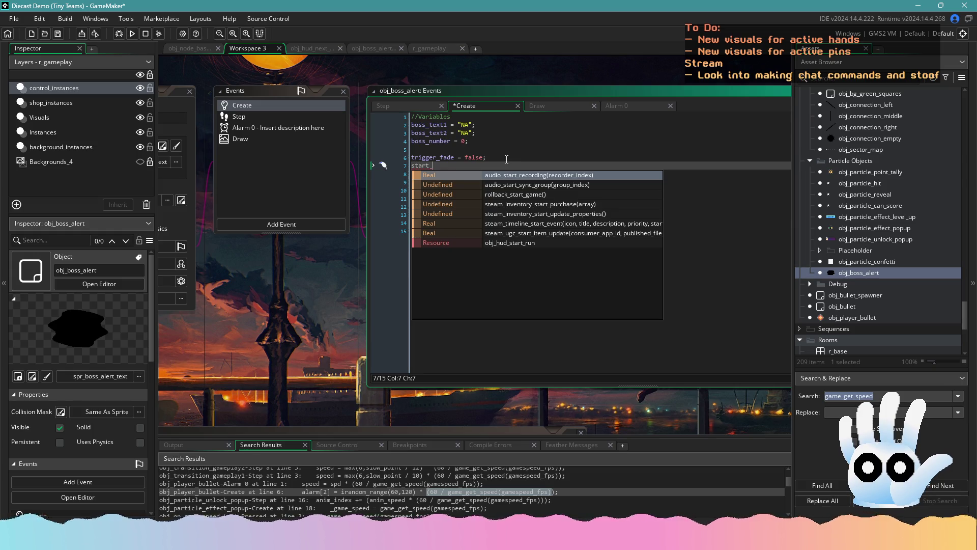
{"action": "type", "text": "reside =-"}
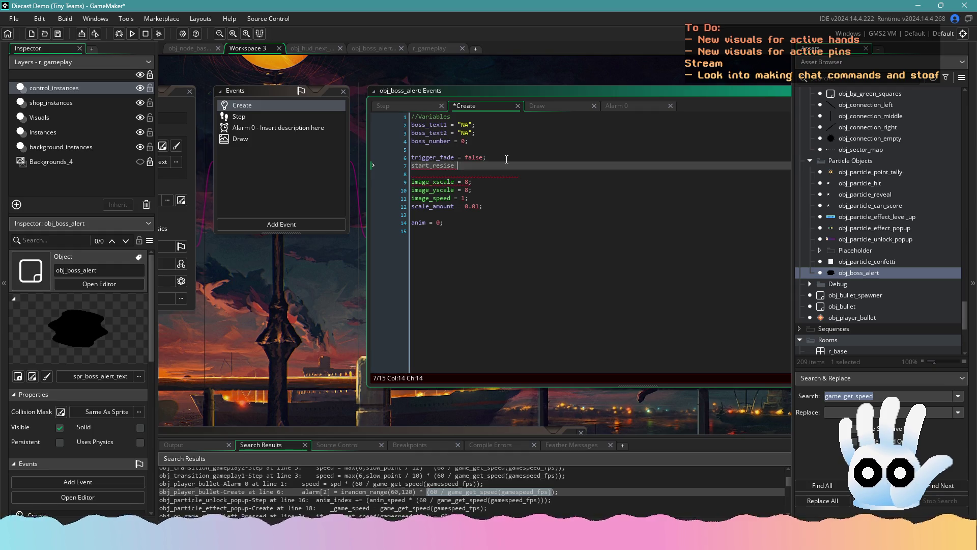
{"action": "key", "text": "BackSpace"}
{"action": "key", "text": "BackSpace"}
{"action": "key", "text": "BackSpace"}
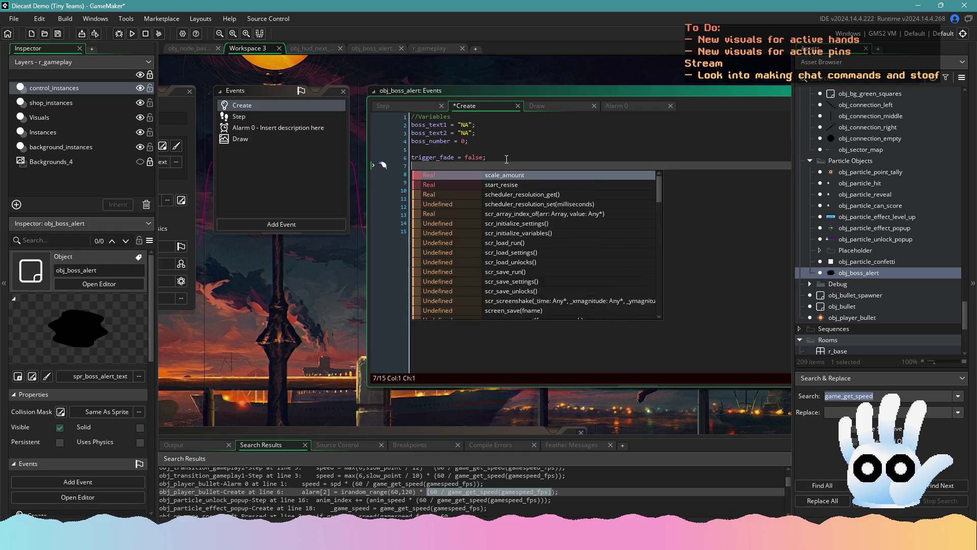
{"action": "type", "text": "start_anim = false;"}
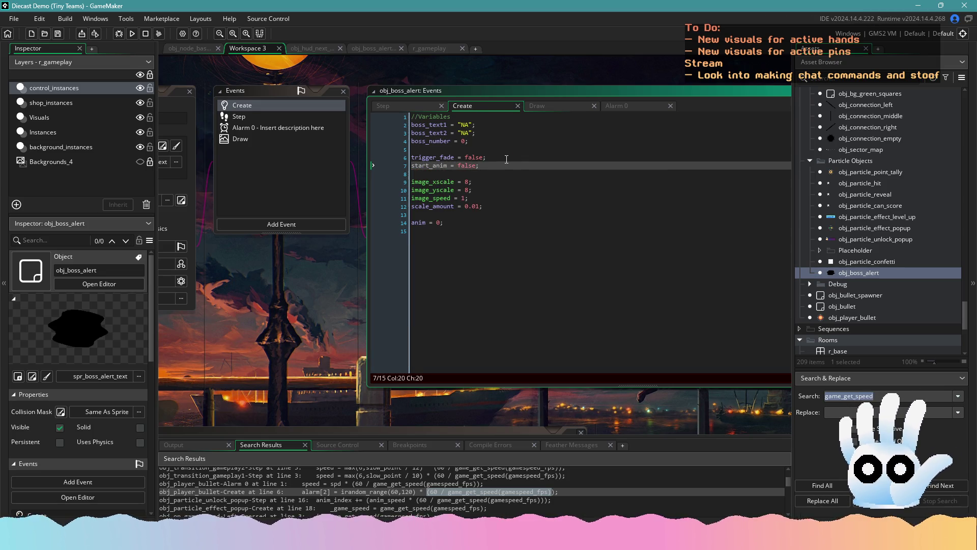
- Set start_anim = true; in obj_boss_alert's Alarm 0 event and save
{"action": "left_click", "coordinate": [261, 119]}
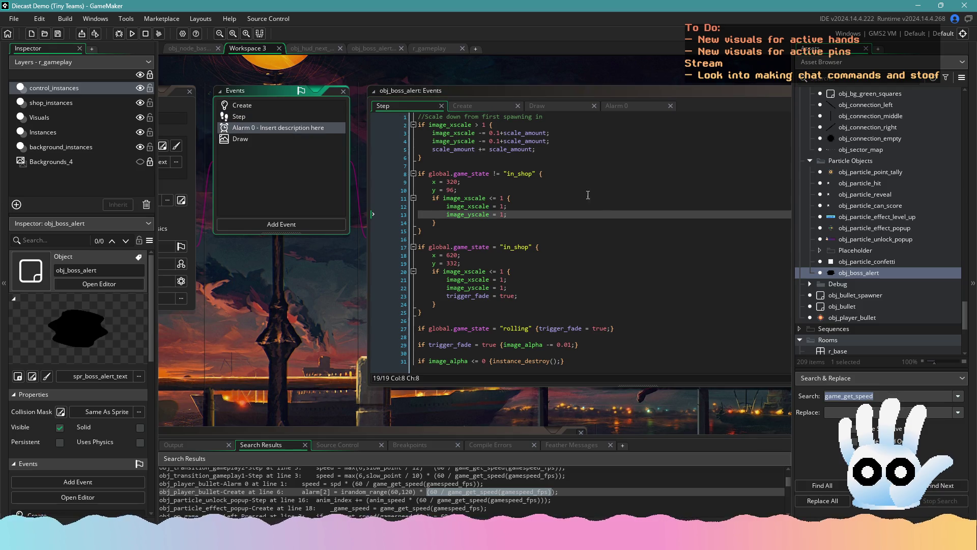
{"action": "left_click", "coordinate": [288, 134]}
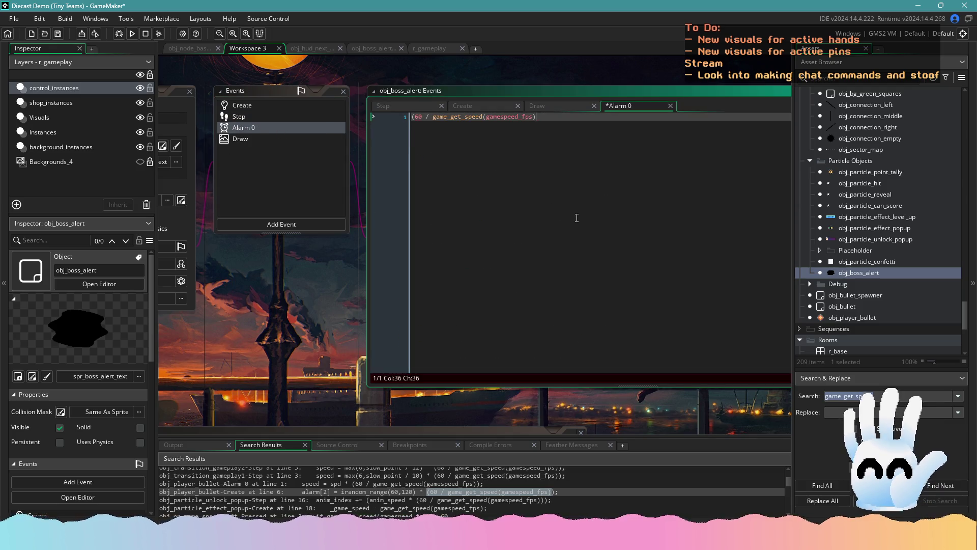
{"action": "type", "text": "start_an"}
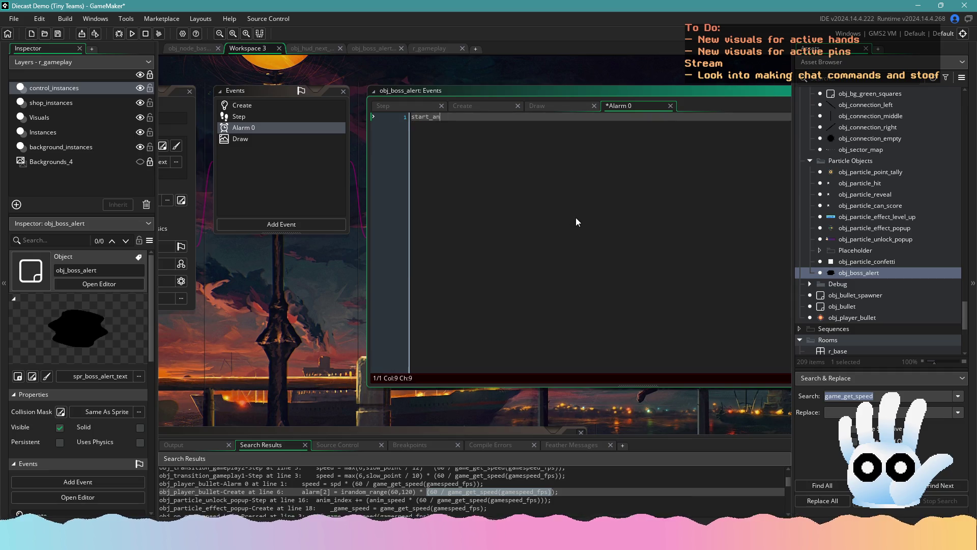
{"action": "type", "text": "im = true;"}
{"action": "key", "text": "ctrl+s"}
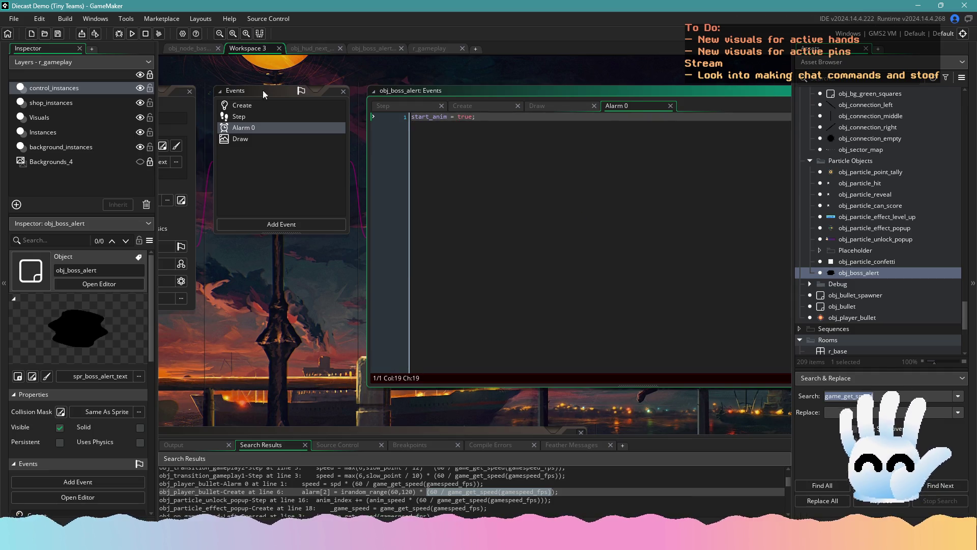
- Add && start_anim = true to the Step scale-down condition and save
{"action": "left_click", "coordinate": [277, 118]}
{"action": "left_click", "coordinate": [490, 124]}
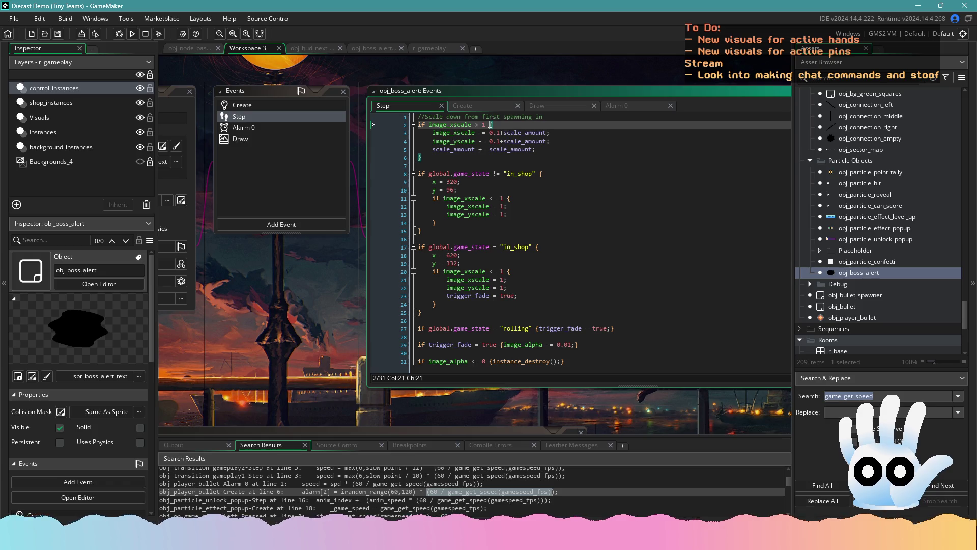
{"action": "type", "text": "&& start_anim"}
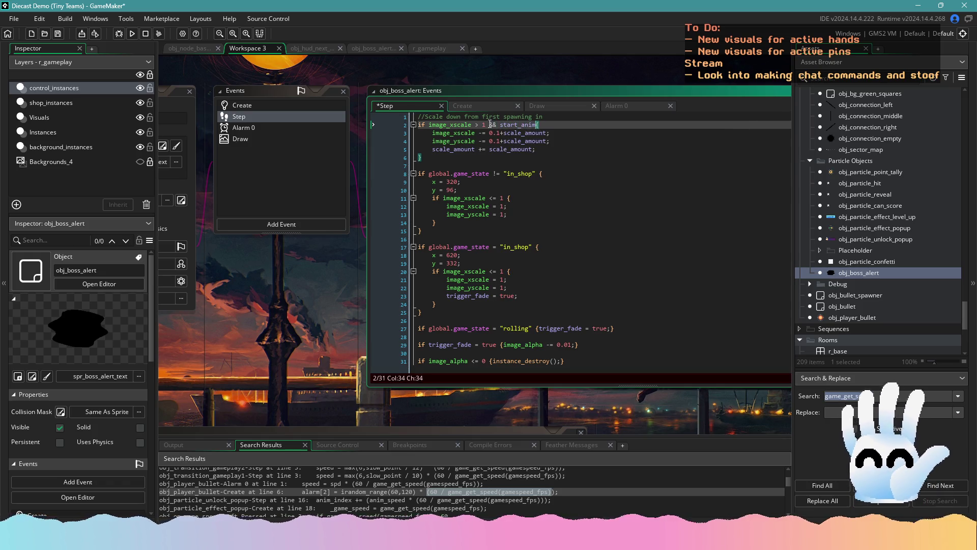
{"action": "type", "text": " = true"}
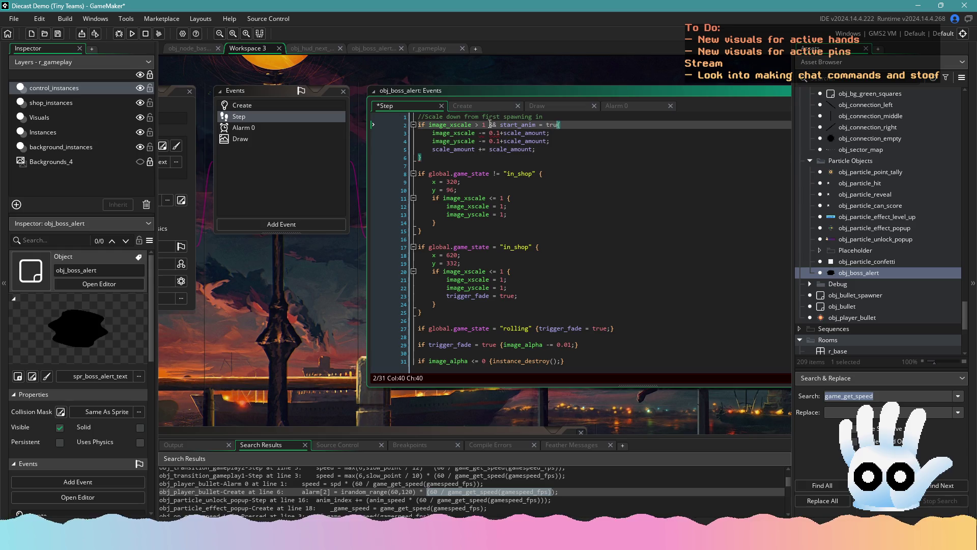
{"action": "key", "text": "ctrl+s"}
{"action": "key", "text": "Left"}
{"action": "key", "text": "Left"}
{"action": "key", "text": "Left"}
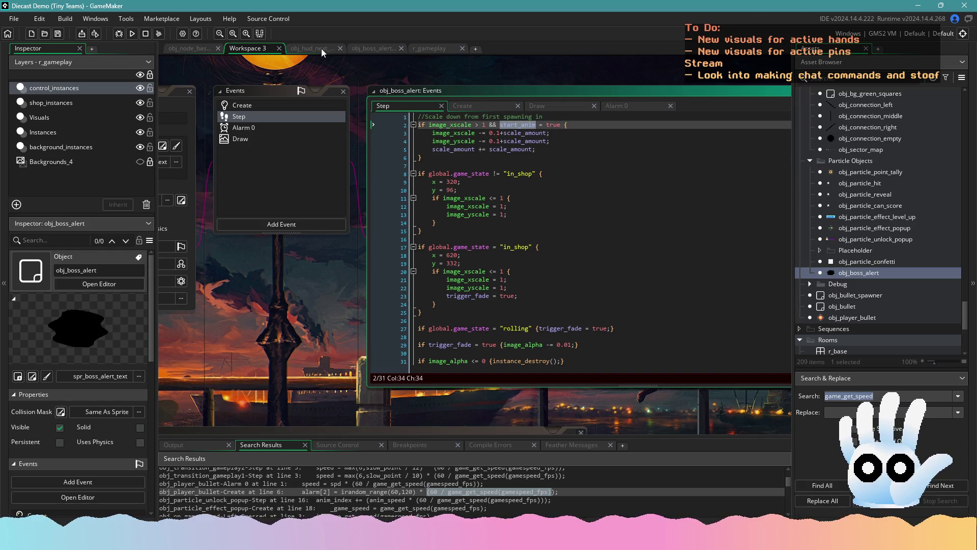
- Change start_anim's initial value in Create from false to true and start a test build
{"action": "left_click", "coordinate": [321, 48]}
{"action": "left_click", "coordinate": [367, 48]}
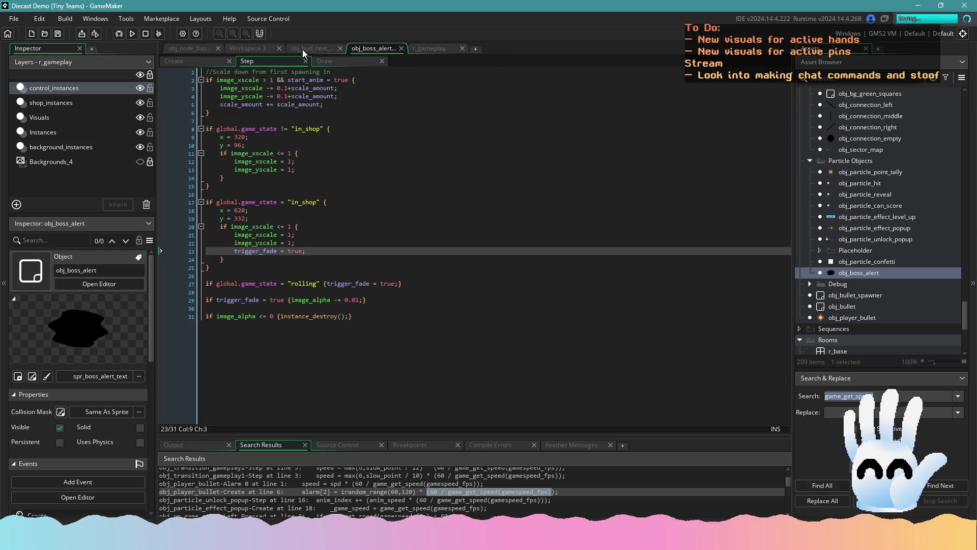
{"action": "left_click", "coordinate": [322, 50]}
{"action": "left_click", "coordinate": [367, 48]}
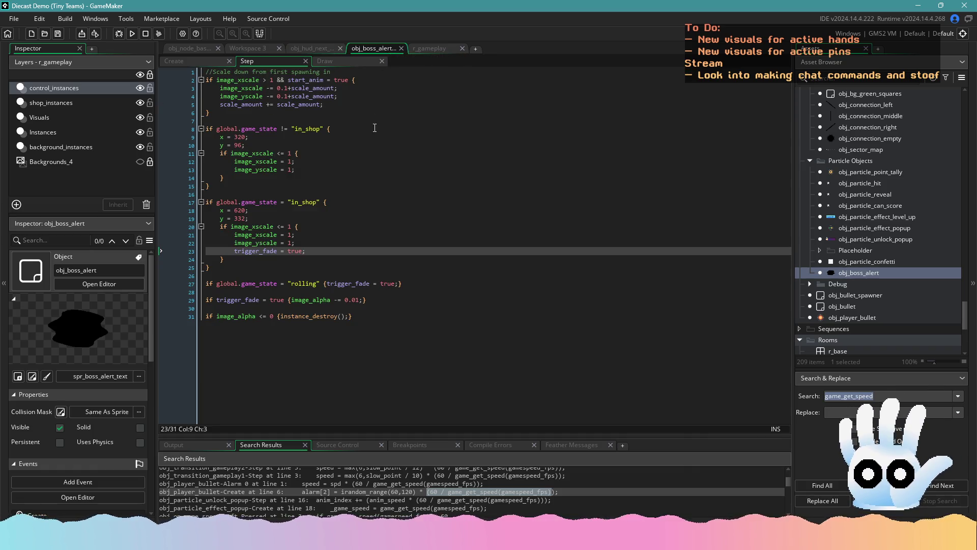
{"action": "left_click", "coordinate": [267, 48]}
{"action": "left_click", "coordinate": [297, 106]}
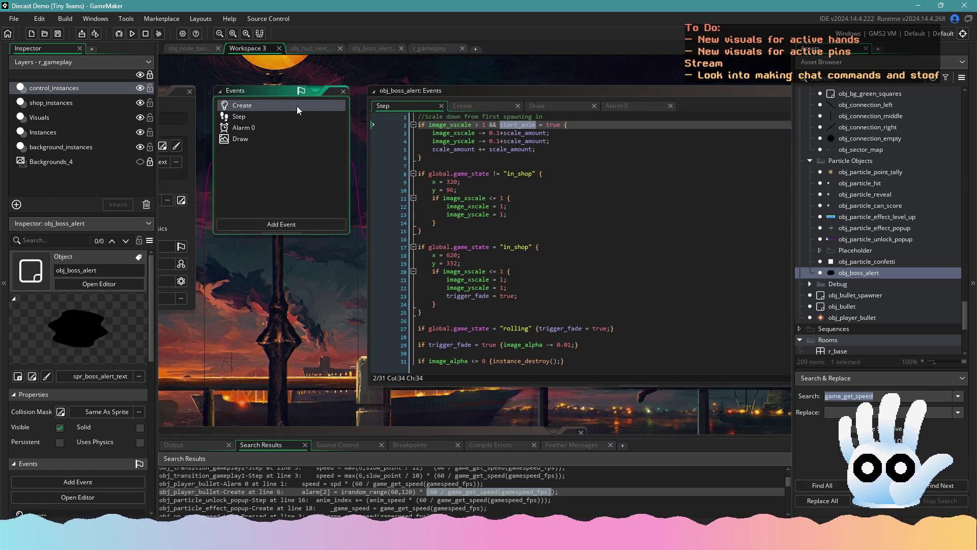
{"action": "double_click", "coordinate": [466, 166]}
{"action": "type", "text": "true"}
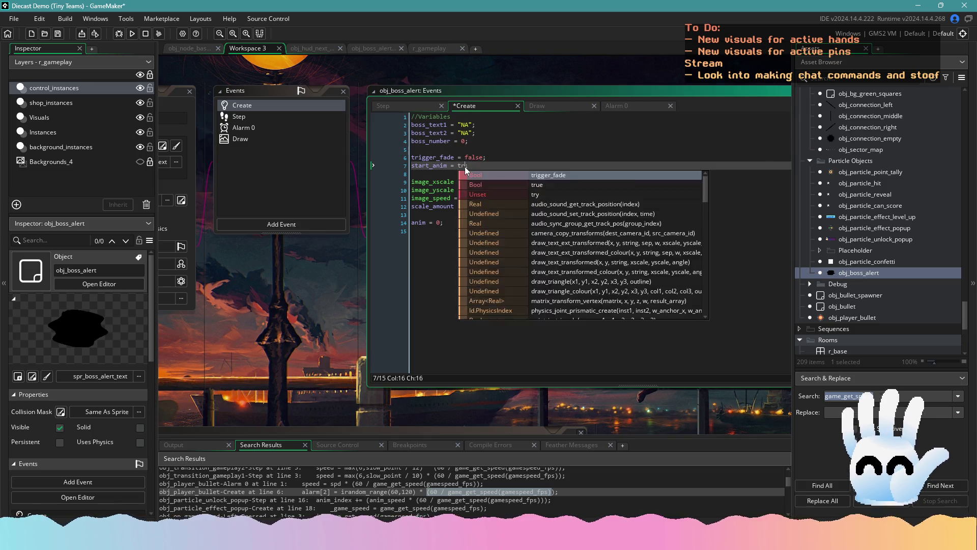
{"action": "left_click", "coordinate": [131, 34]}
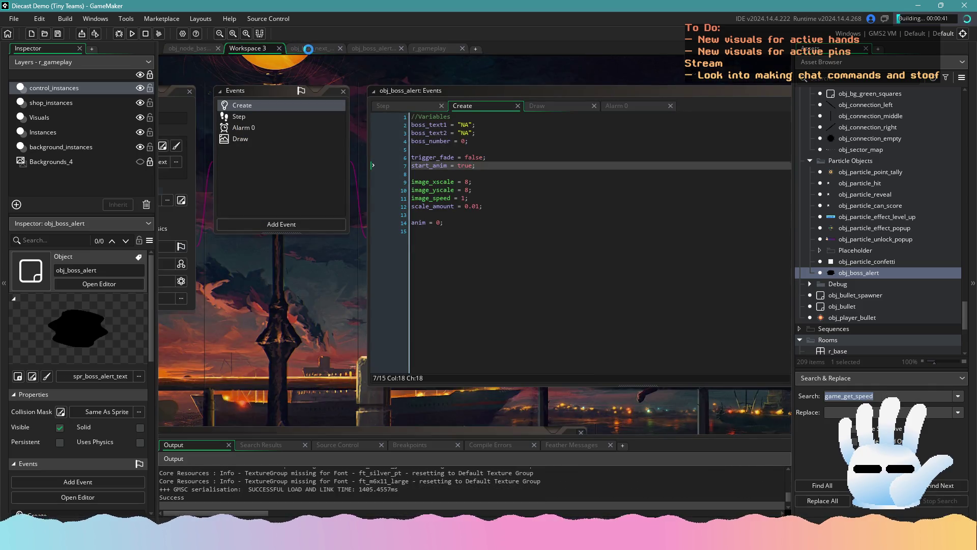
- Add start_anim = false; in obj_hud_next_boss's with block before the alarm line, save, and run
{"action": "left_click", "coordinate": [311, 48]}
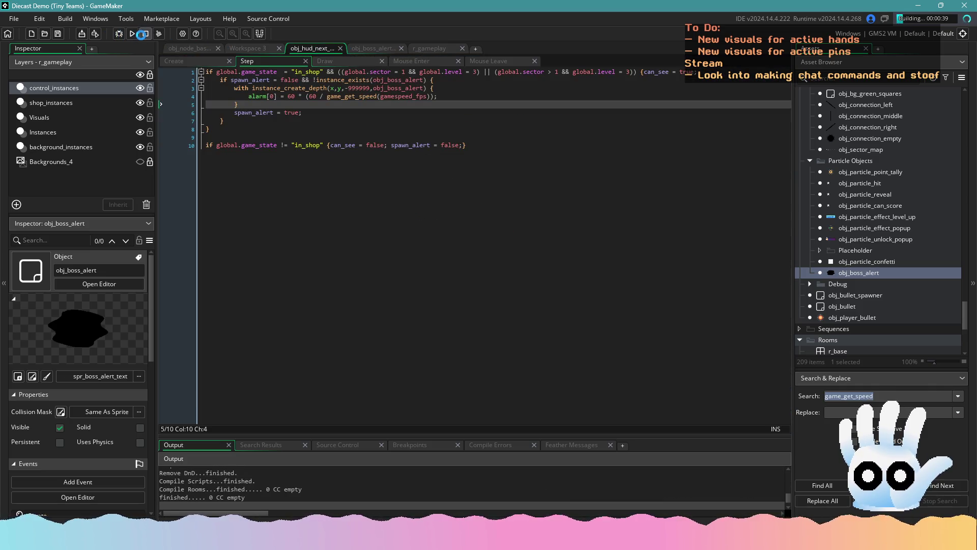
{"action": "left_click", "coordinate": [452, 89]}
{"action": "key", "text": "Return"}
{"action": "type", "text": "s"}
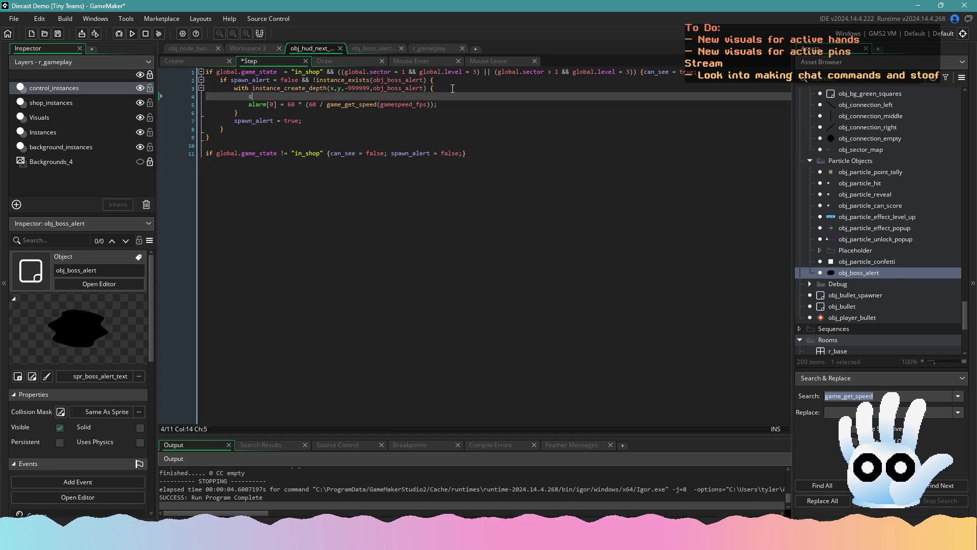
{"action": "type", "text": "e;"}
{"action": "key", "text": "ctrl+s"}
{"action": "left_click", "coordinate": [132, 36]}
{"action": "left_click", "coordinate": [274, 184]}
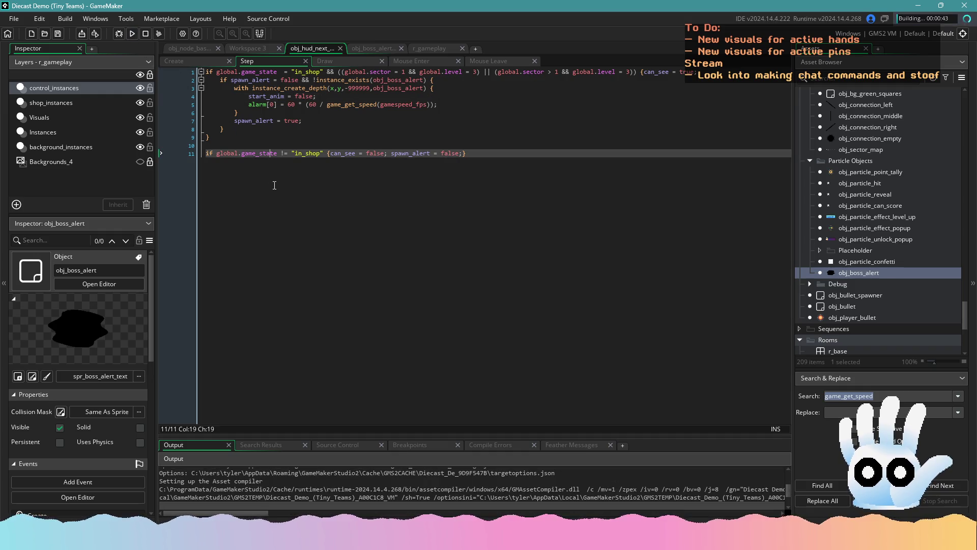
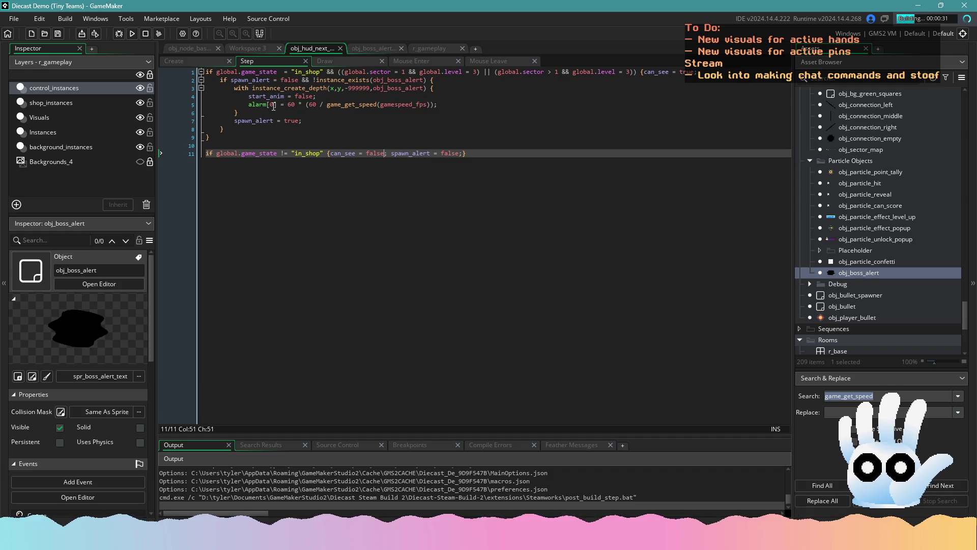
- Check the obj_boss_alert and r_gameplay tabs, then run the Diecast Demo and bring its window forward
{"action": "left_click", "coordinate": [361, 49]}
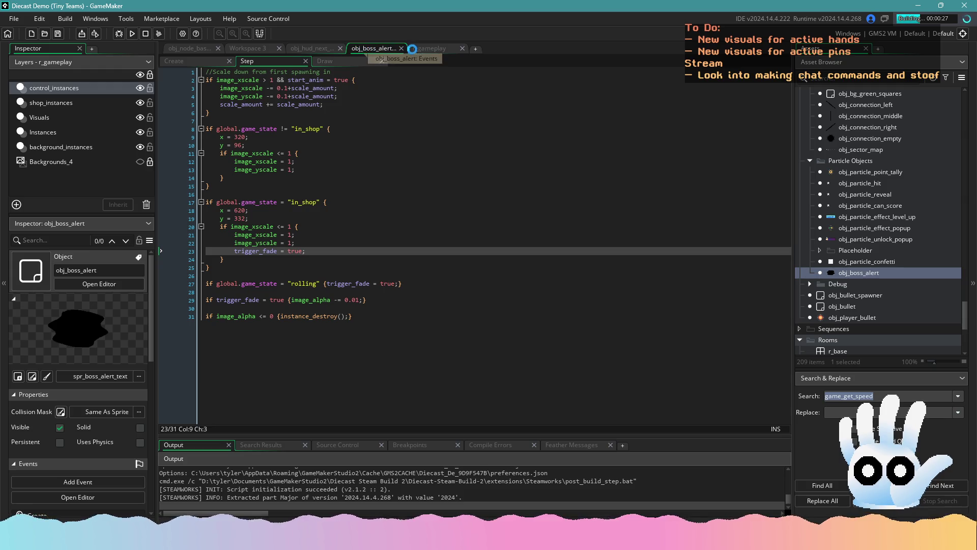
{"action": "left_click", "coordinate": [437, 49]}
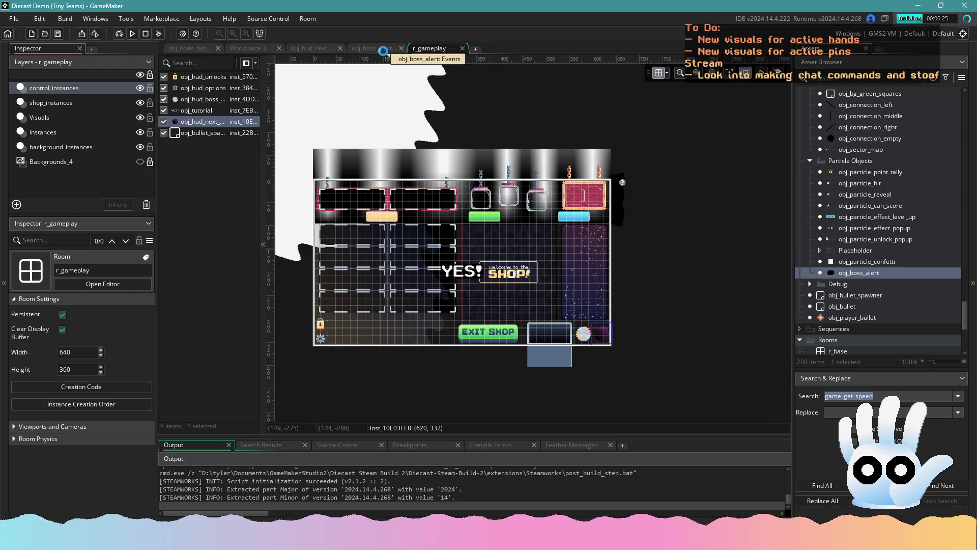
{"action": "left_click", "coordinate": [387, 49]}
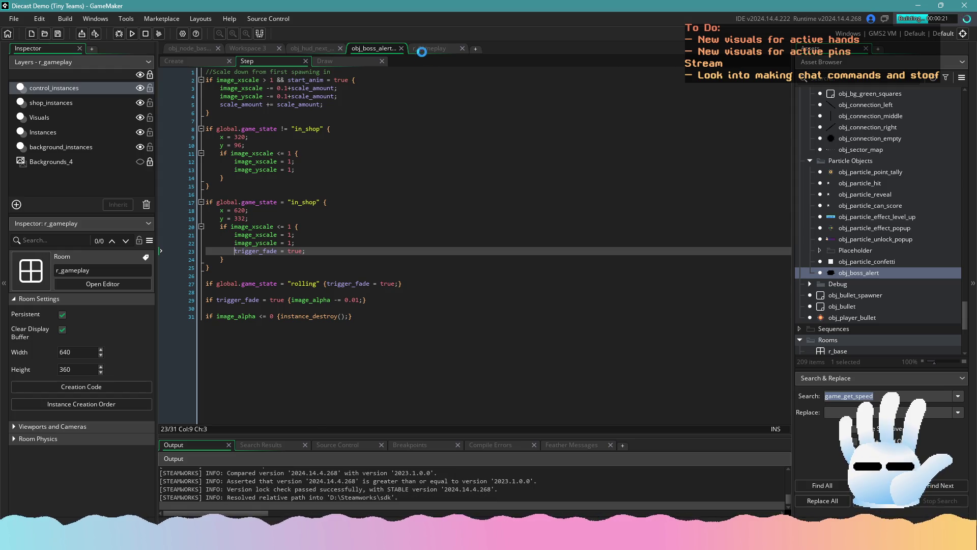
{"action": "left_click", "coordinate": [423, 49]}
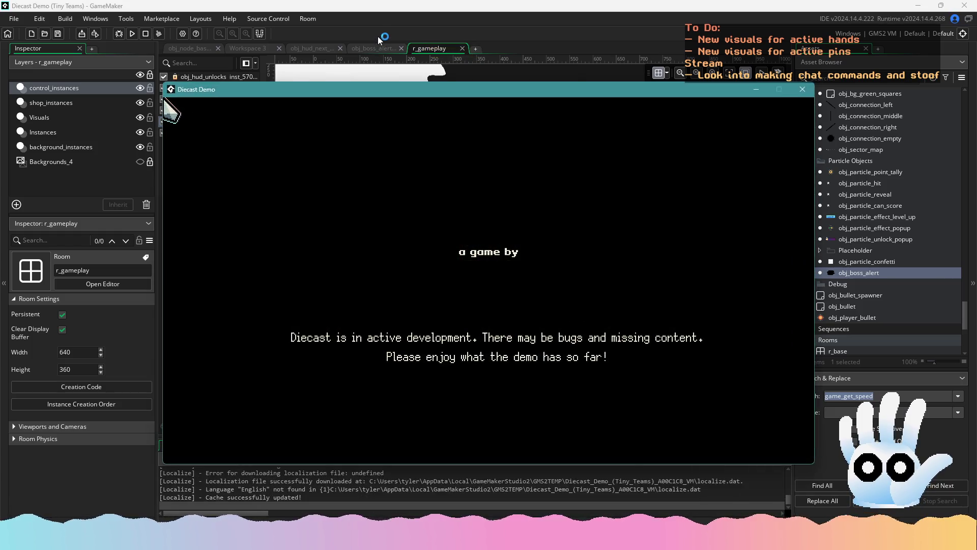
{"action": "left_click", "coordinate": [378, 36]}
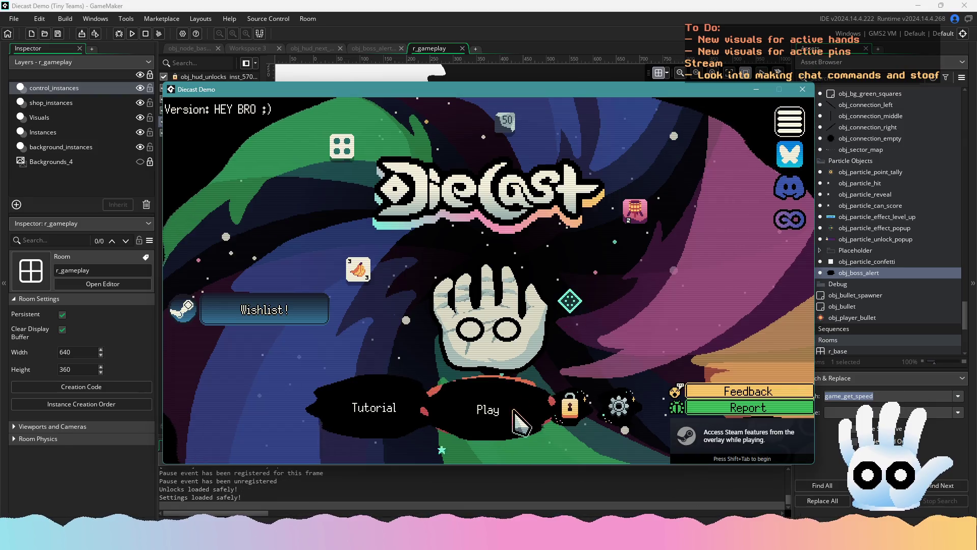
{"action": "left_click", "coordinate": [514, 410]}
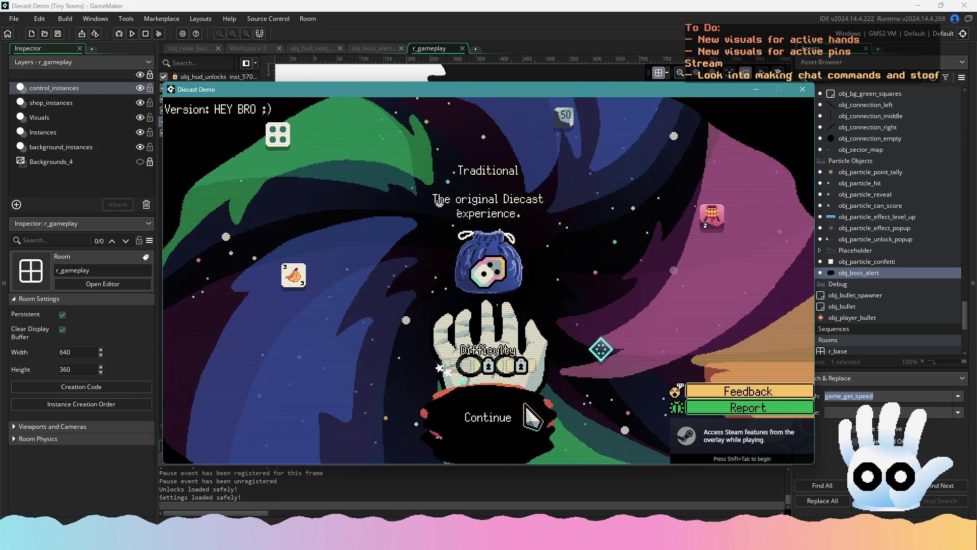
- Continue into Traditional mode, score a Pair, and buy the blue car pin in the shop
{"action": "left_click", "coordinate": [497, 394]}
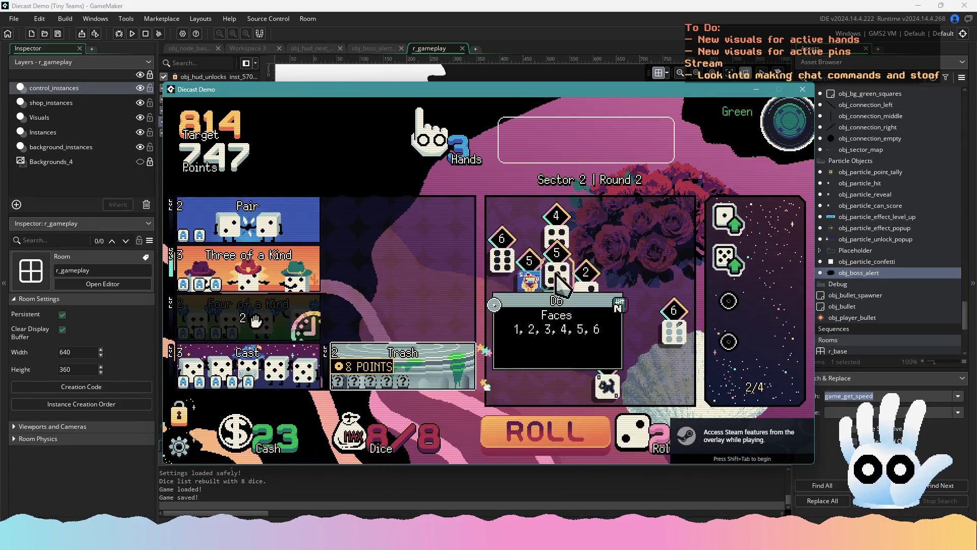
{"action": "left_click", "coordinate": [304, 232]}
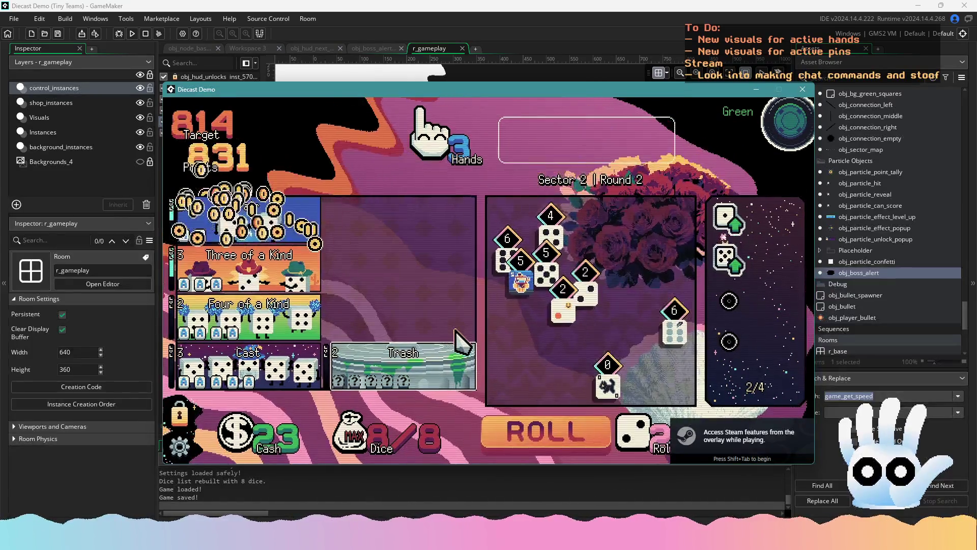
{"action": "key", "text": "Escape"}
{"action": "key", "text": "Escape"}
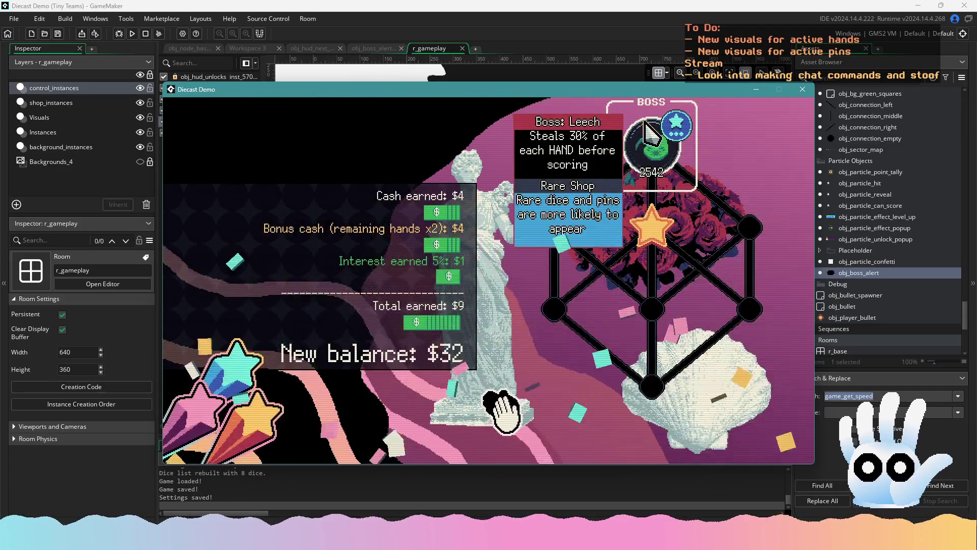
{"action": "left_click", "coordinate": [502, 402]}
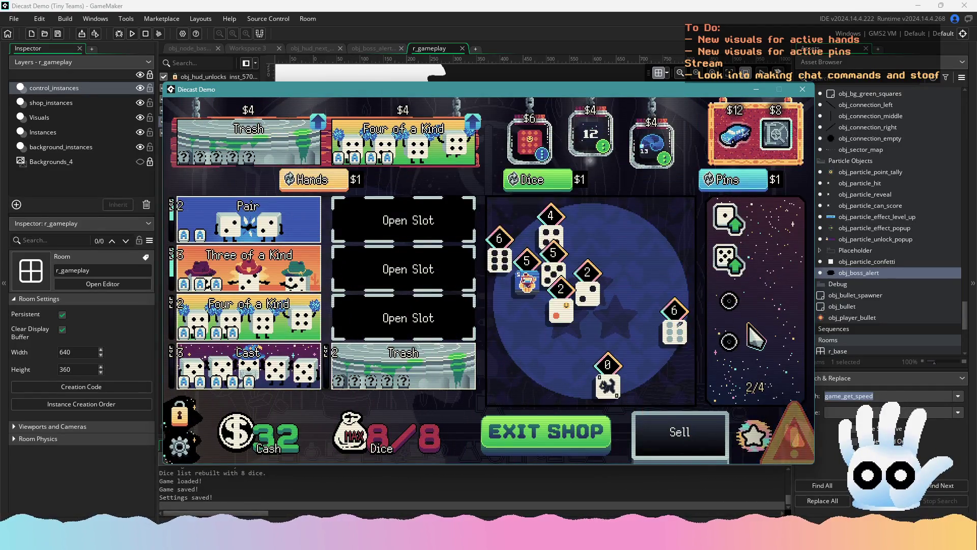
{"action": "mouse_move", "coordinate": [804, 446]}
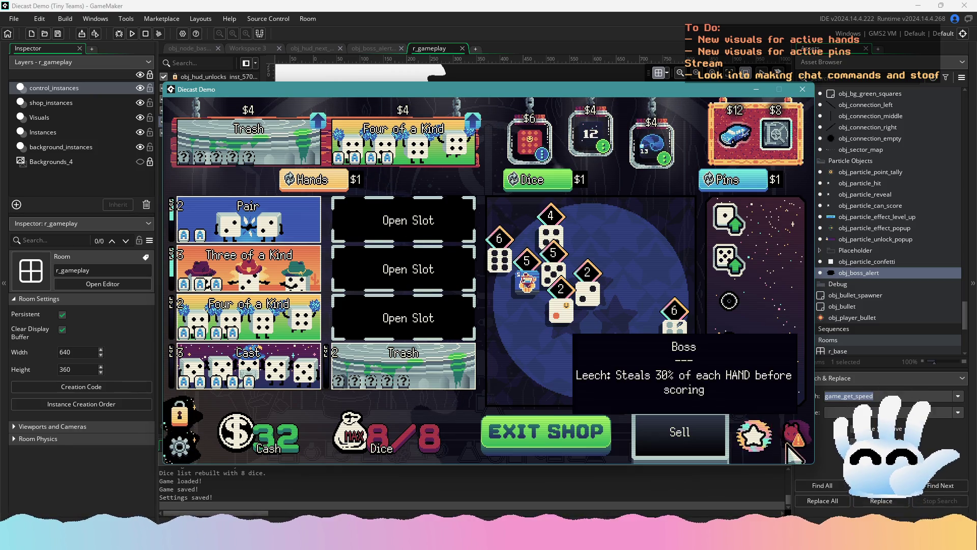
{"action": "left_click", "coordinate": [735, 133]}
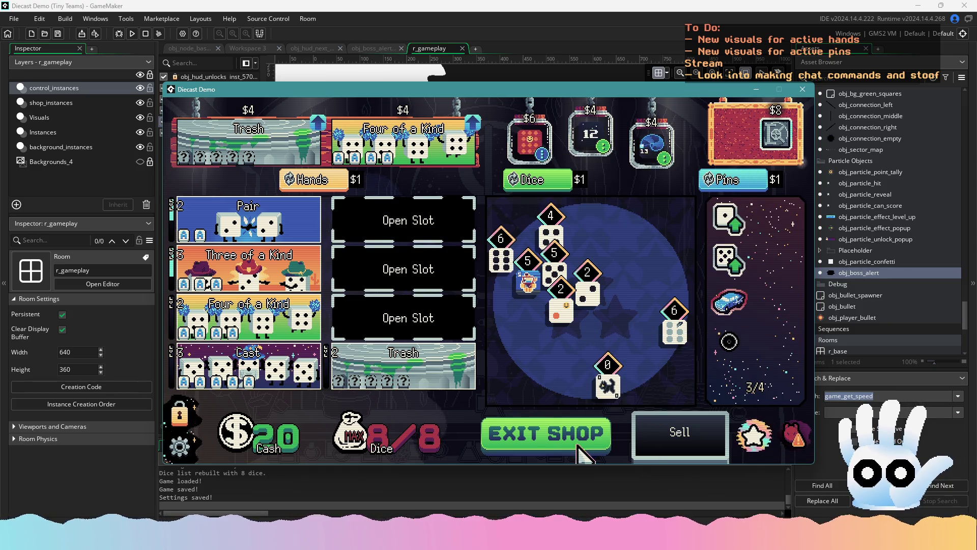
{"action": "left_click", "coordinate": [565, 435]}
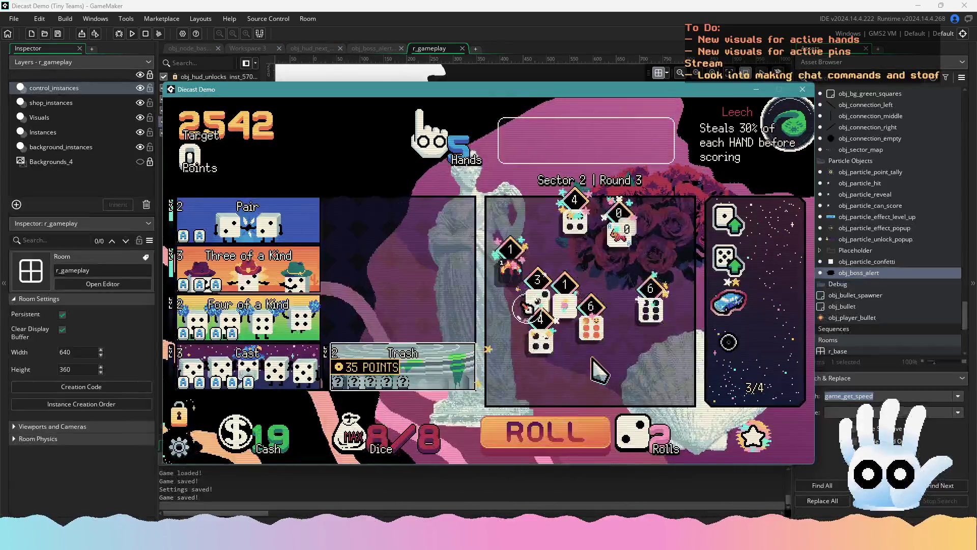
- Score three 4s as Three of a Kind, then return to the obj_boss_alert Step code
{"action": "left_click", "coordinate": [557, 339]}
{"action": "left_click", "coordinate": [611, 237]}
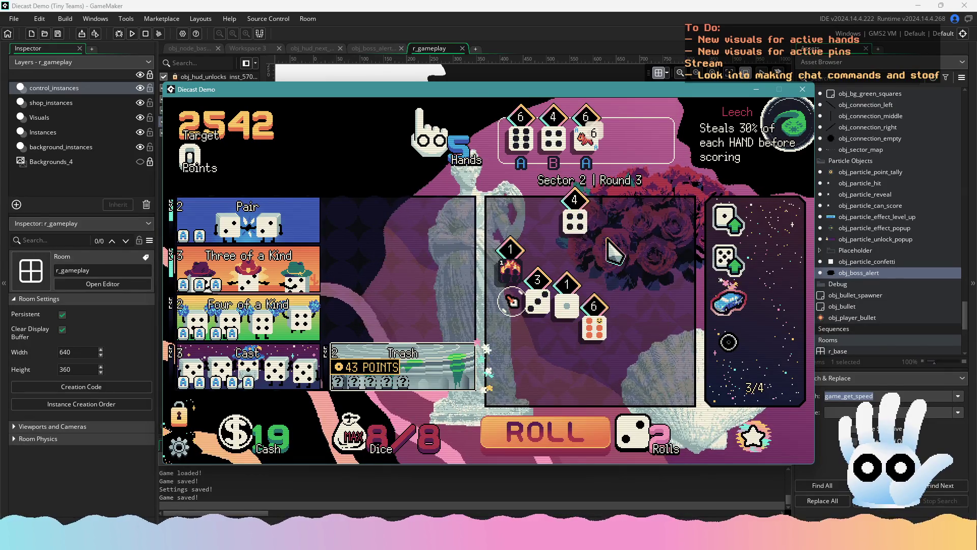
{"action": "left_click", "coordinate": [514, 142]}
{"action": "left_click", "coordinate": [574, 219]}
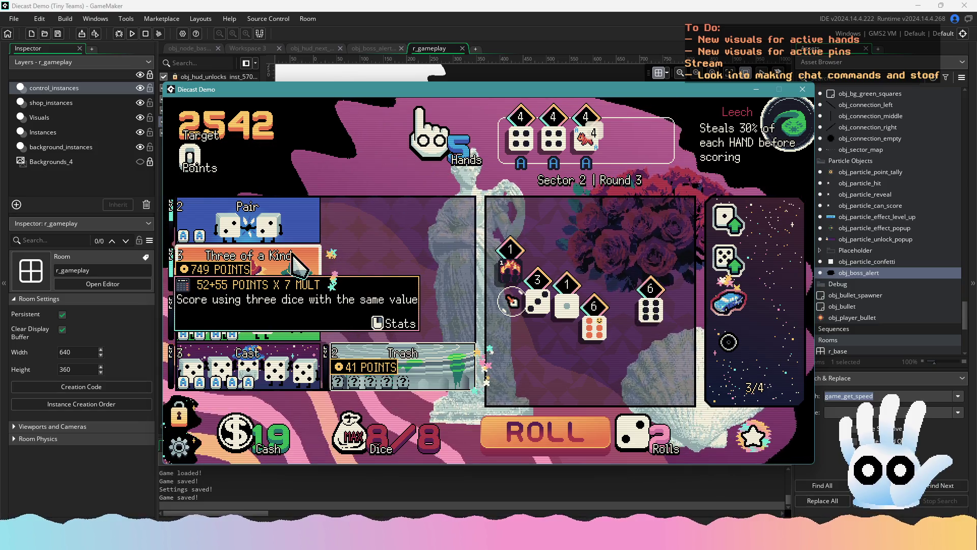
{"action": "left_click", "coordinate": [300, 267]}
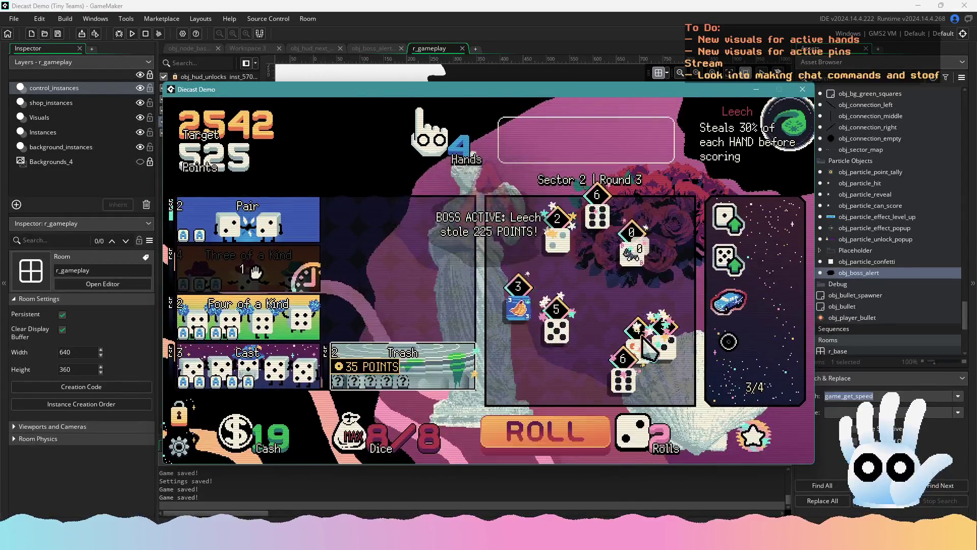
{"action": "left_click", "coordinate": [585, 422]}
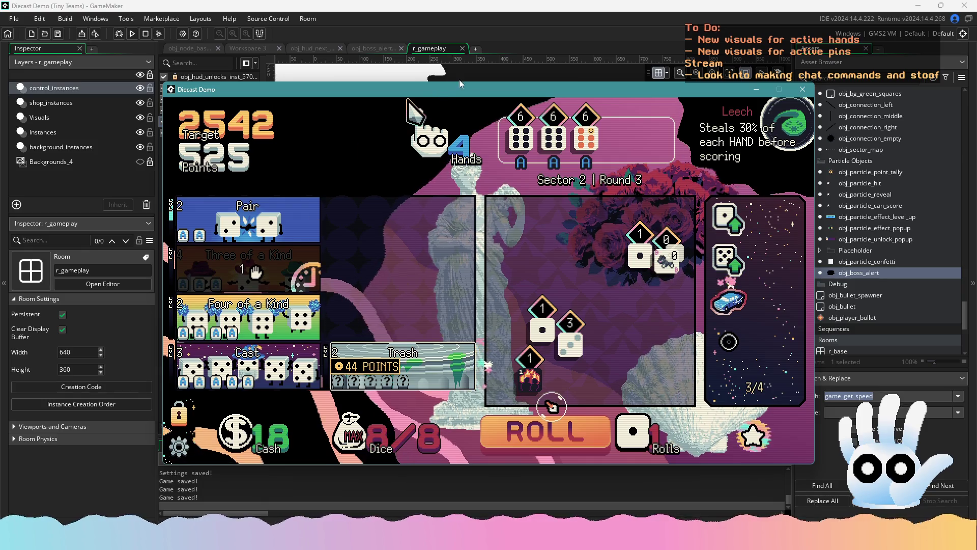
{"action": "left_click", "coordinate": [459, 63]}
{"action": "left_click", "coordinate": [384, 47]}
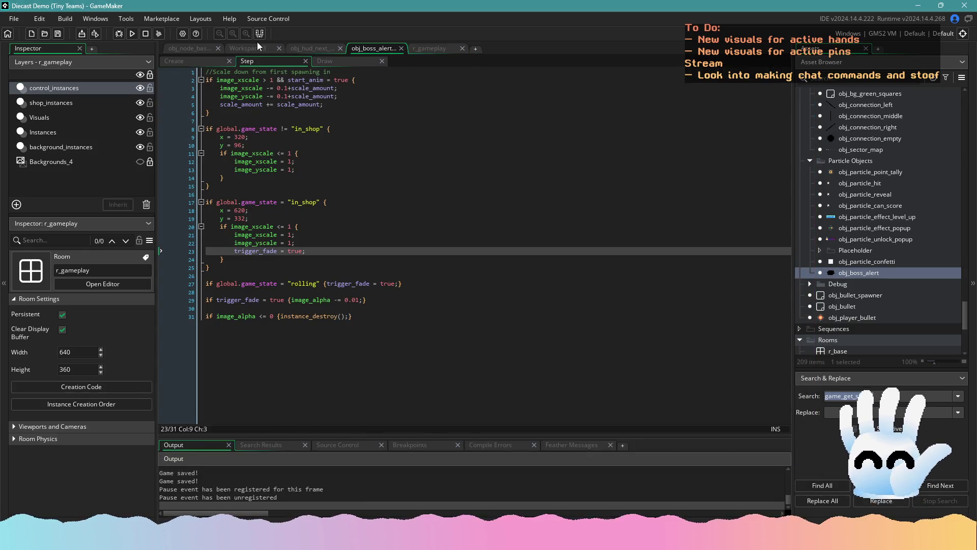
- Select the game_get_speed frame-rate expression on line 5 of obj_hud_next's Step code
{"action": "left_click", "coordinate": [311, 48]}
{"action": "left_click", "coordinate": [372, 47]}
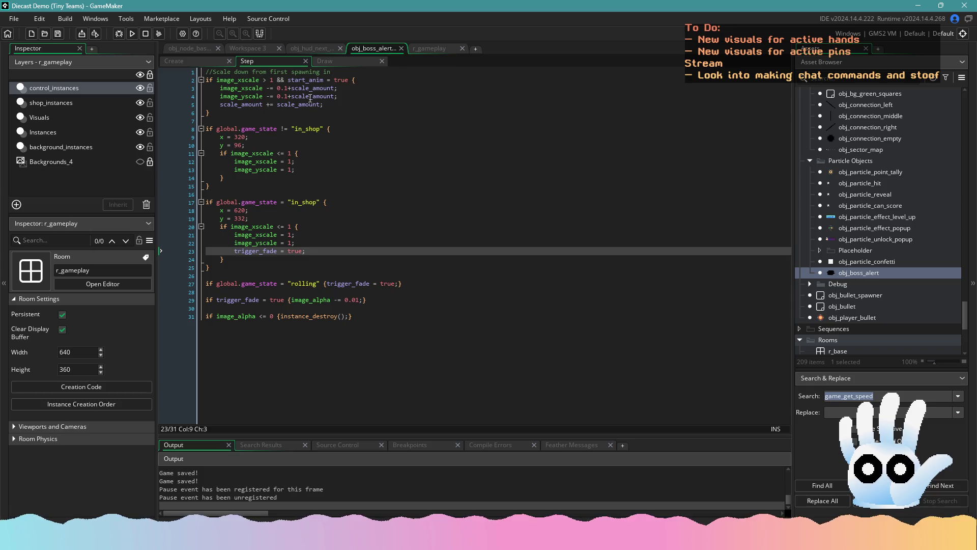
{"action": "left_click", "coordinate": [325, 51]}
{"action": "left_click_drag", "start_coordinate": [437, 104], "coordinate": [328, 105]}
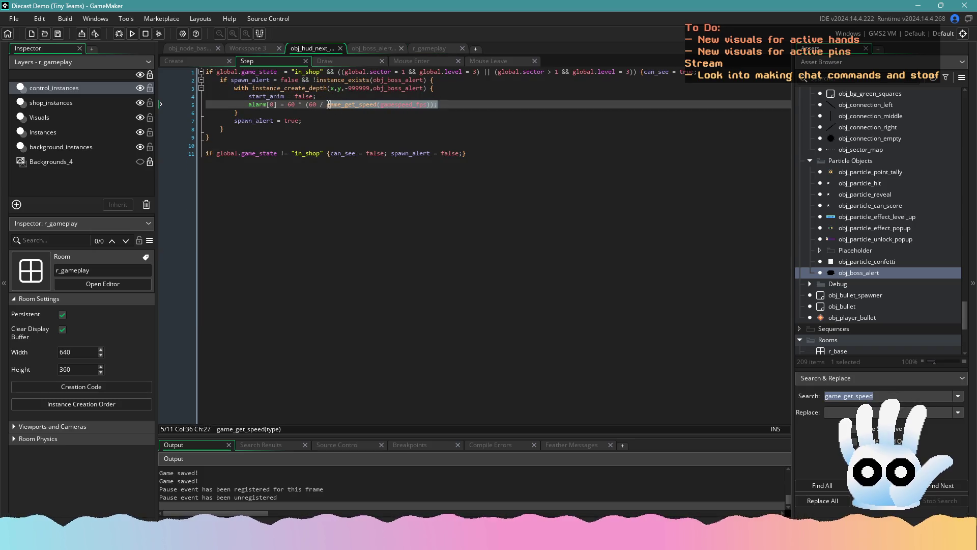
{"action": "left_click", "coordinate": [331, 62]}
{"action": "left_click", "coordinate": [405, 62]}
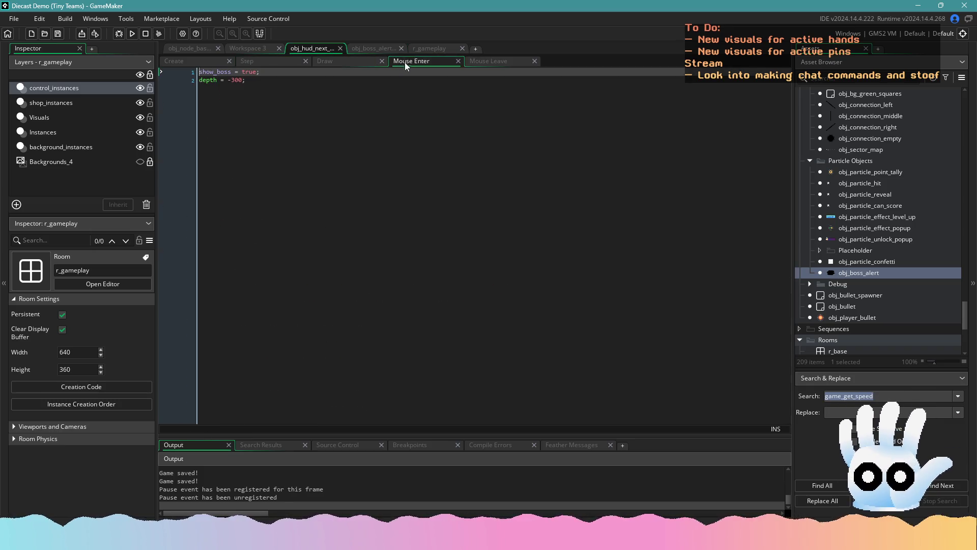
{"action": "left_click", "coordinate": [299, 60]}
- Make obj_boss_alert's line 29 fade subtract 0.01 * (60 / game_get_speed(gamespeed_fps)), then return to the game
{"action": "left_click", "coordinate": [374, 45]}
{"action": "left_click", "coordinate": [360, 178]}
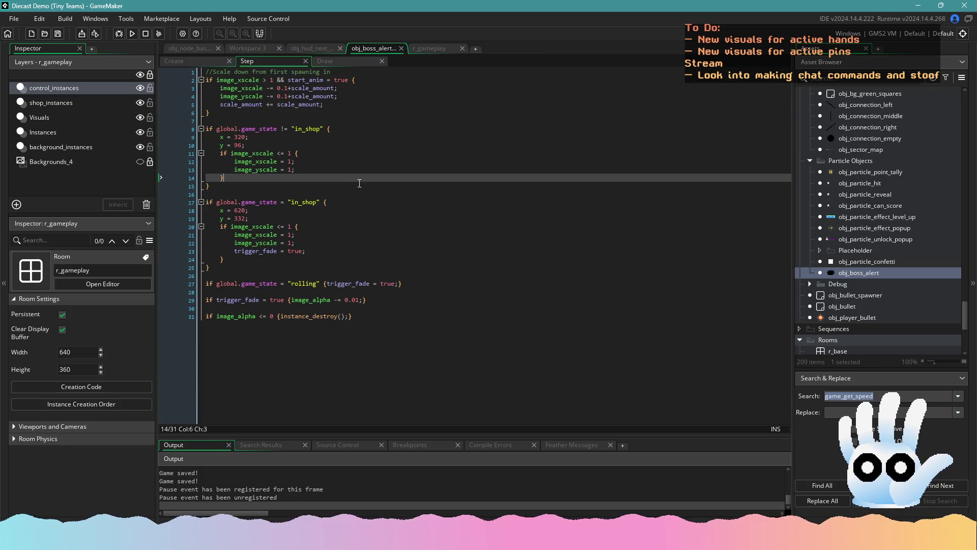
{"action": "left_click", "coordinate": [318, 238]}
{"action": "left_click", "coordinate": [312, 250]}
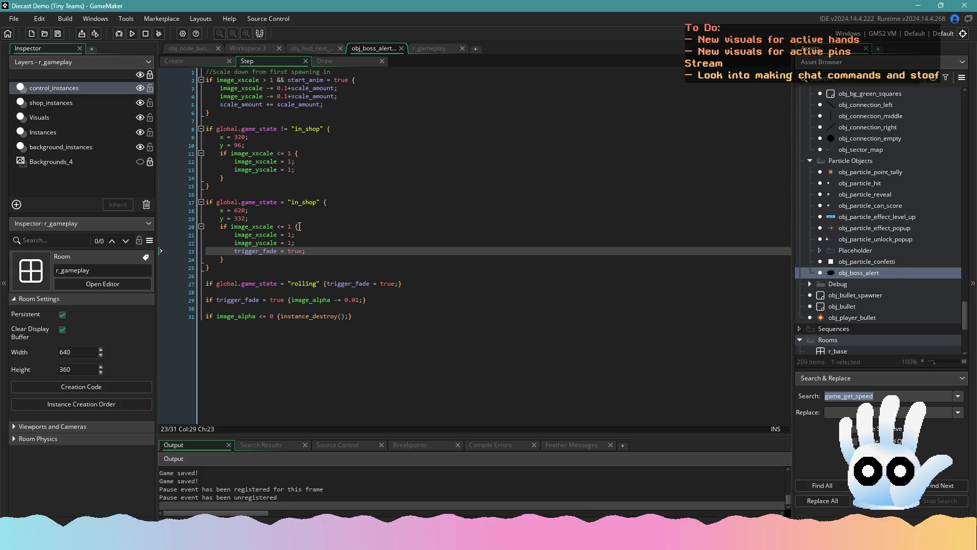
{"action": "left_click", "coordinate": [363, 301]}
{"action": "type", "text": "(60 / game_get_speed(gamespeed_fps));"}
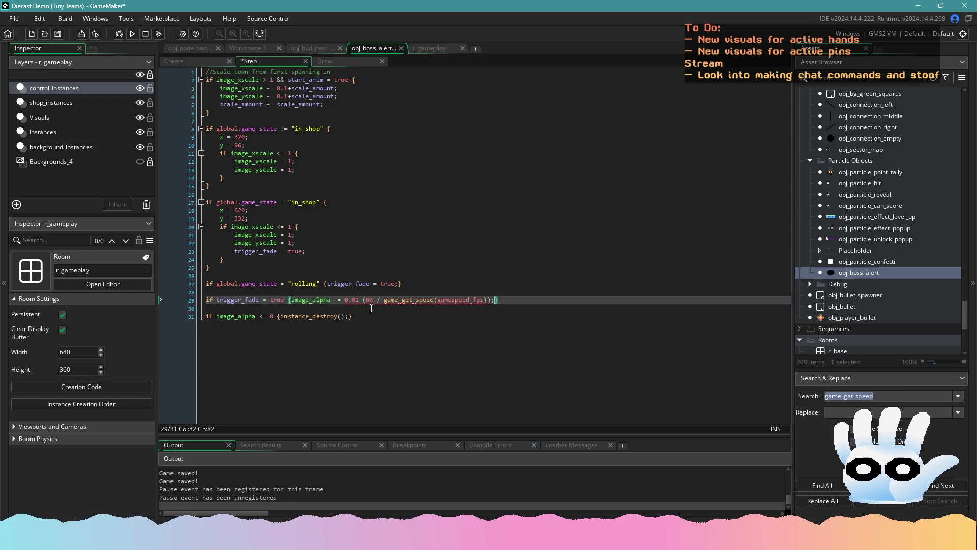
{"action": "left_click", "coordinate": [364, 301]}
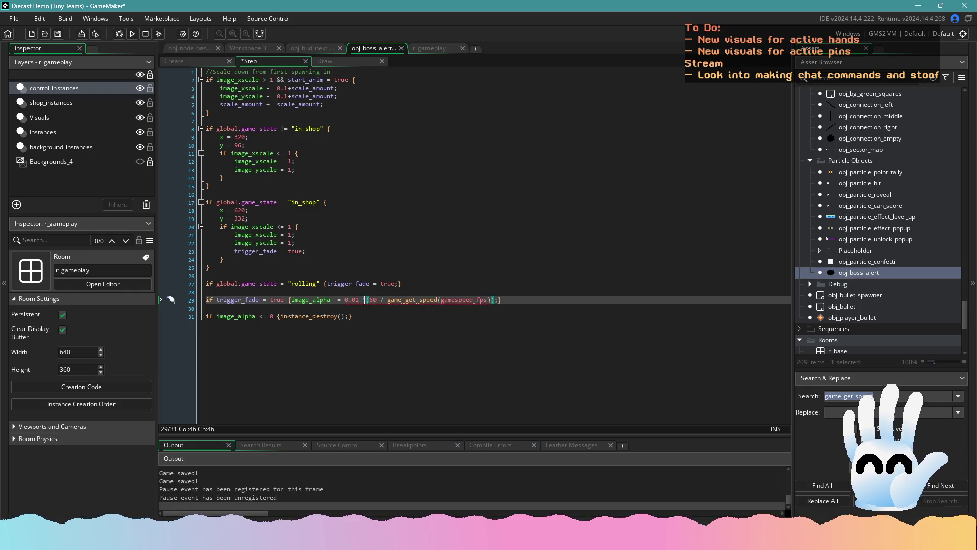
{"action": "left_click", "coordinate": [483, 309]}
{"action": "left_click", "coordinate": [408, 301]}
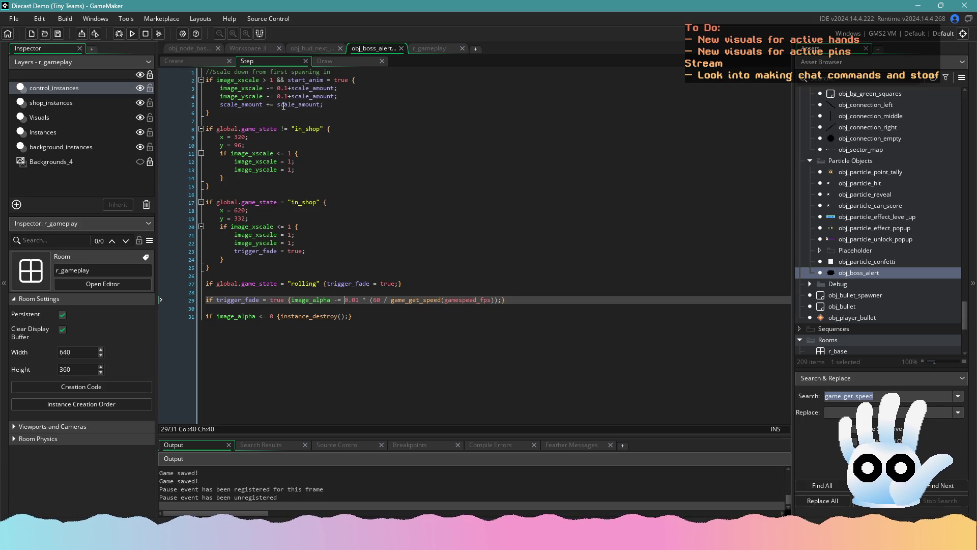
{"action": "left_click", "coordinate": [323, 106]}
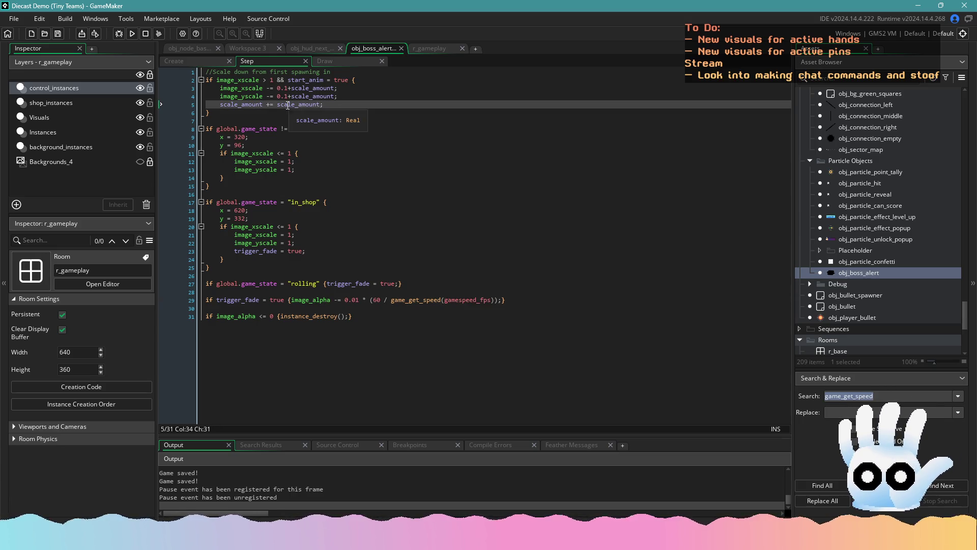
{"action": "key", "text": "alt+Tab"}
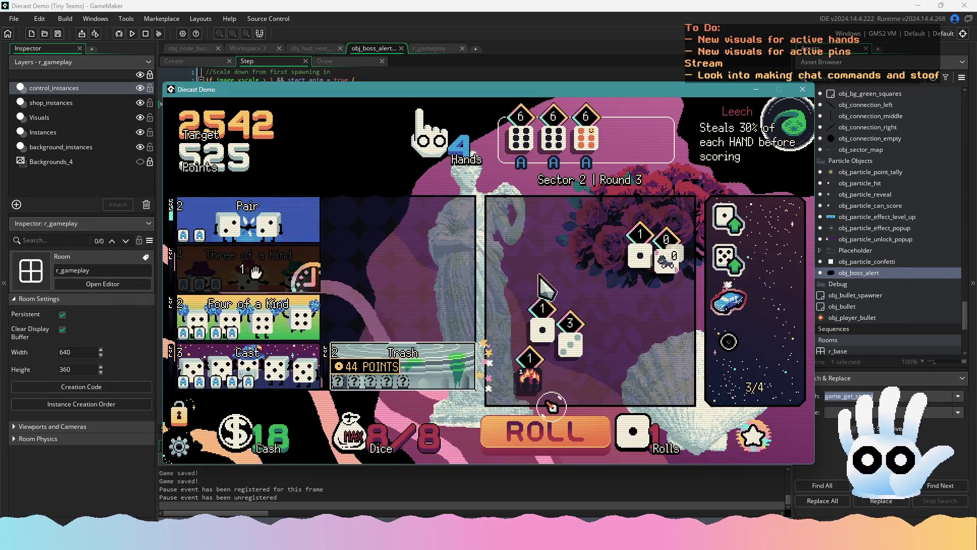
- Score four 6s as Four of a Kind, then a Pair with the 5 die, and close the game
{"action": "left_click", "coordinate": [588, 423]}
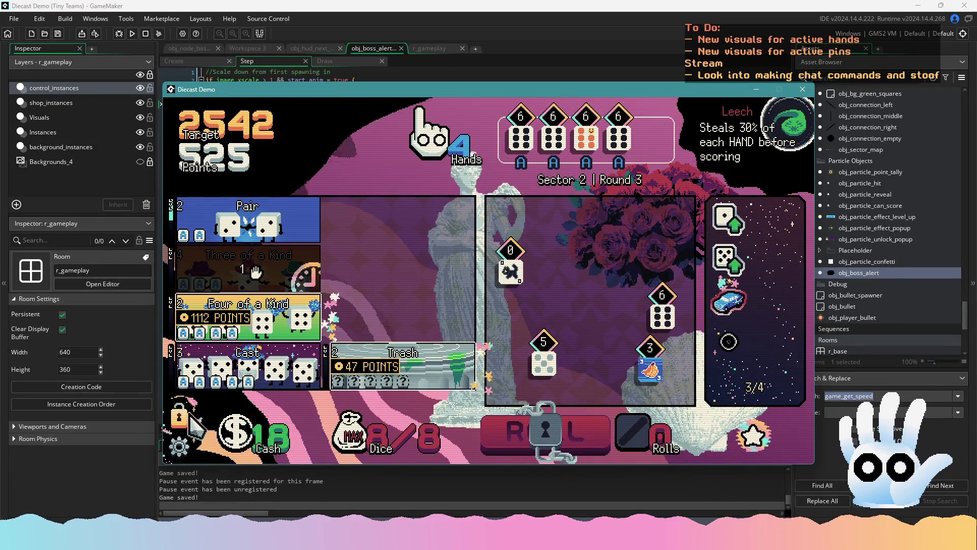
{"action": "left_click", "coordinate": [253, 333]}
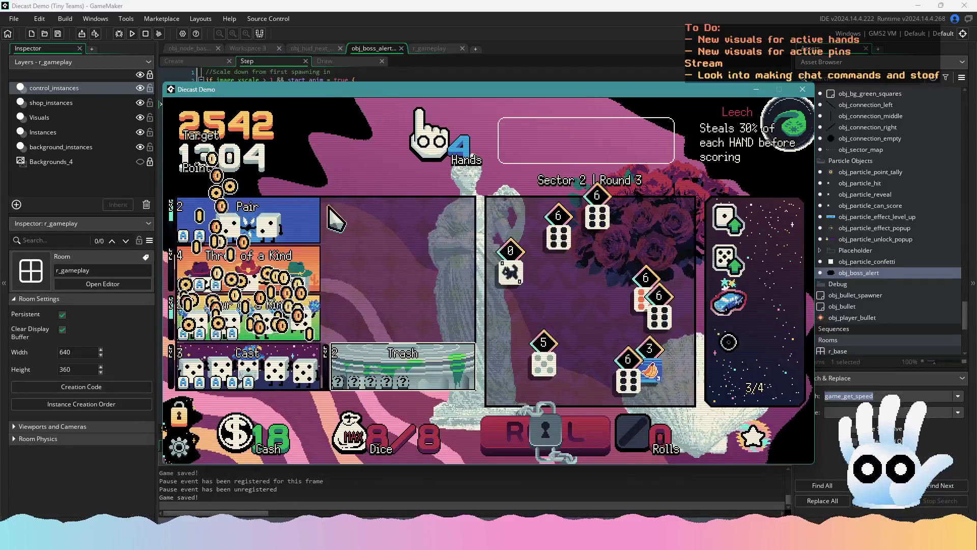
{"action": "mouse_move", "coordinate": [590, 392]}
{"action": "left_click", "coordinate": [506, 257]}
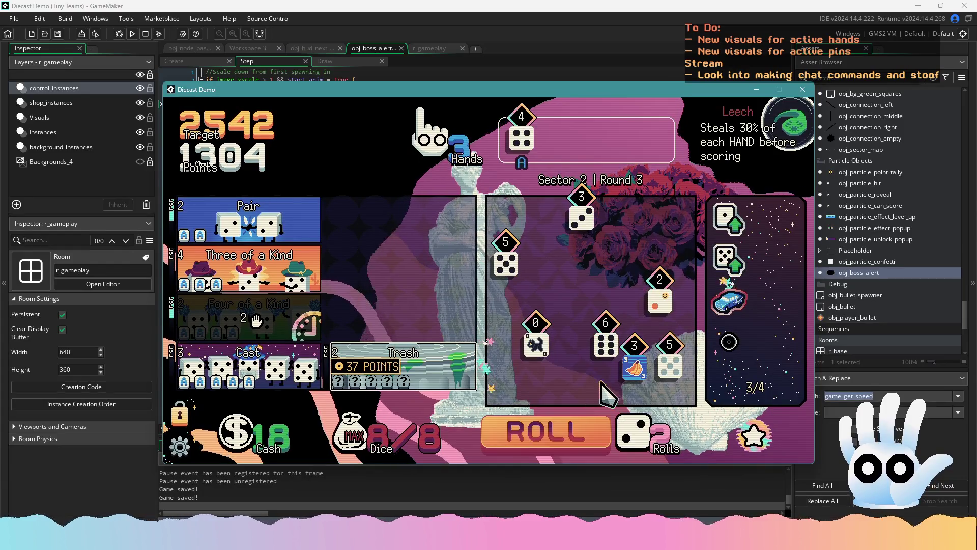
{"action": "left_click", "coordinate": [297, 214]}
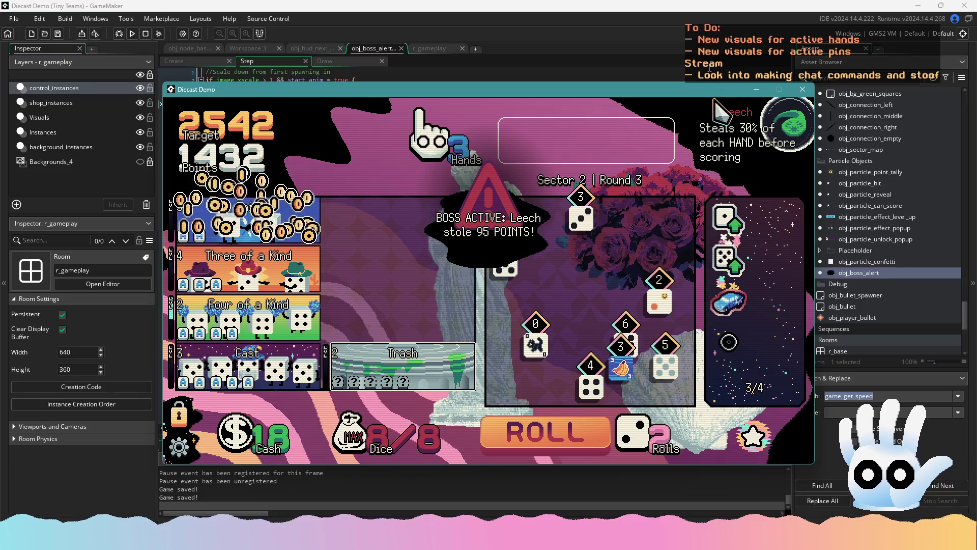
{"action": "key", "text": "Escape"}
{"action": "scroll", "coordinate": [859, 249], "scroll_direction": "up", "scroll_amount": 15}
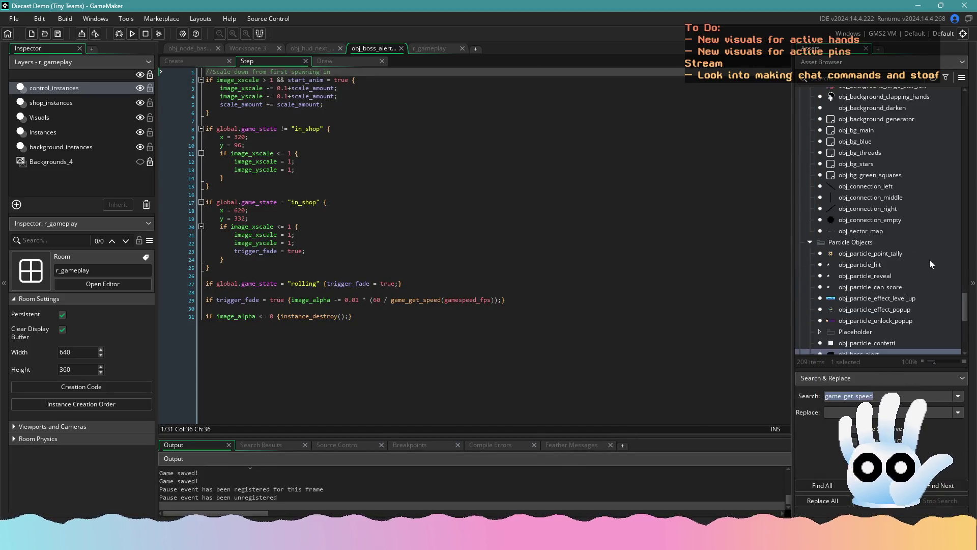
- Open all of hud_button_score's event scripts and go to its Left Pressed code
{"action": "scroll", "coordinate": [888, 229], "scroll_direction": "up", "scroll_amount": 15}
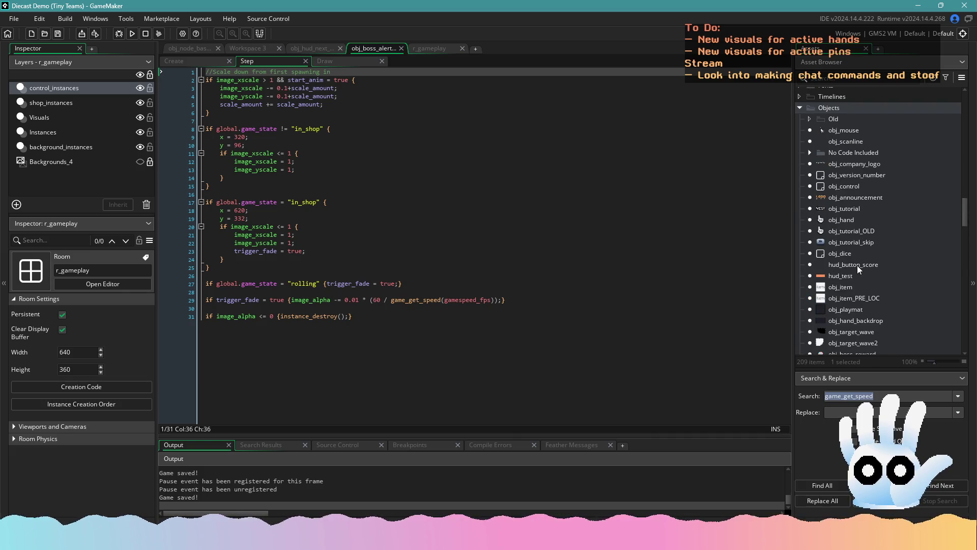
{"action": "right_click", "coordinate": [857, 265]}
{"action": "key", "text": "Return"}
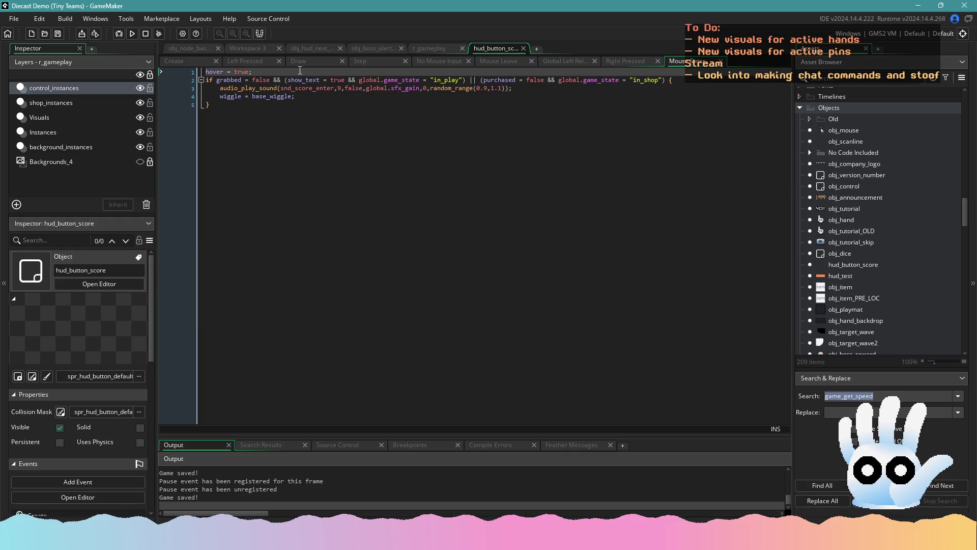
{"action": "left_click", "coordinate": [228, 60]}
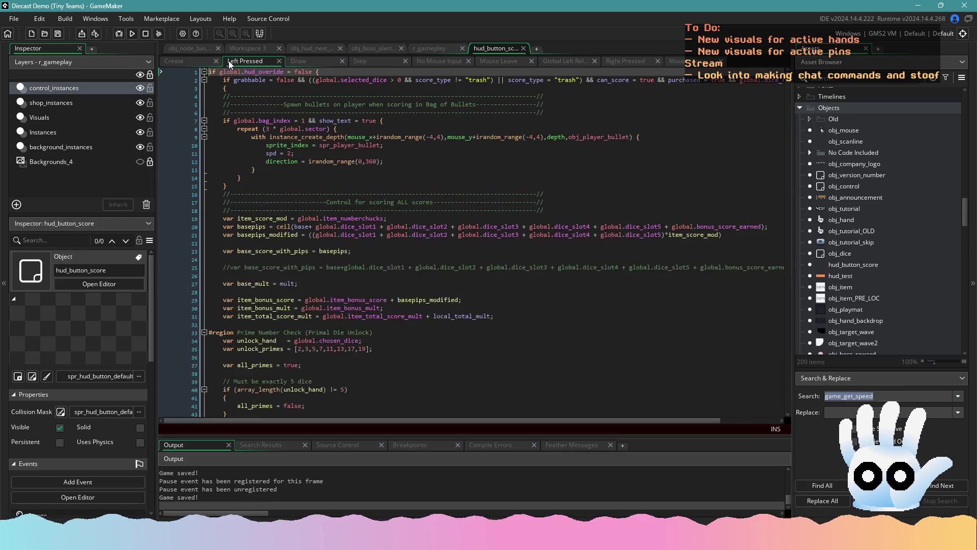
- Search for 'four_' and select the Leech boss-alert block in the Three of a Kind branch
{"action": "key", "text": "ctrl+f"}
{"action": "type", "text": "four_of"}
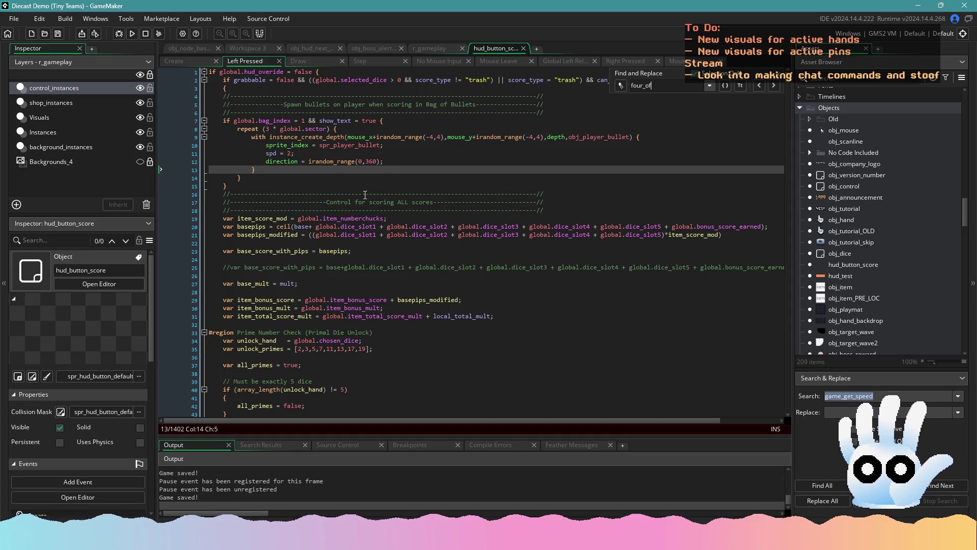
{"action": "left_click", "coordinate": [364, 194]}
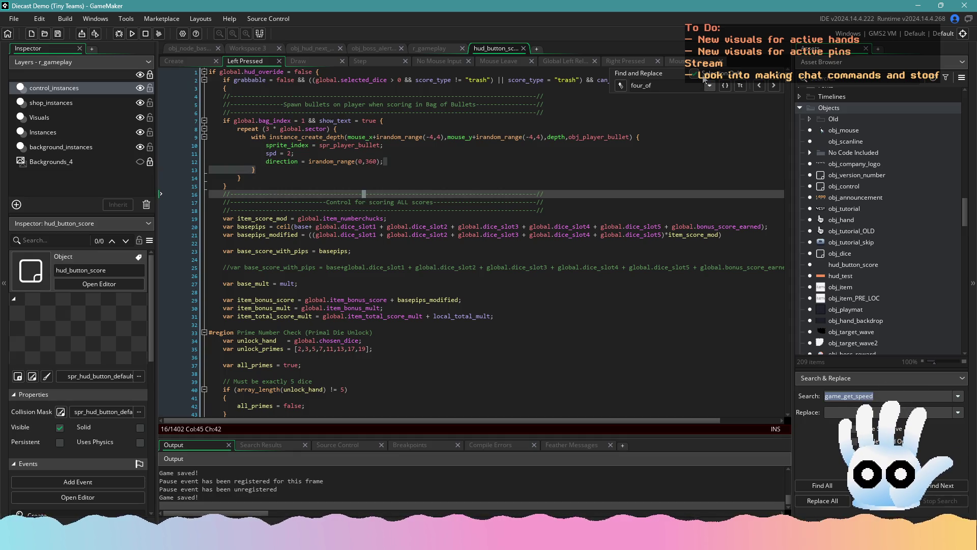
{"action": "left_click", "coordinate": [649, 156]}
{"action": "type", "text": "four_"}
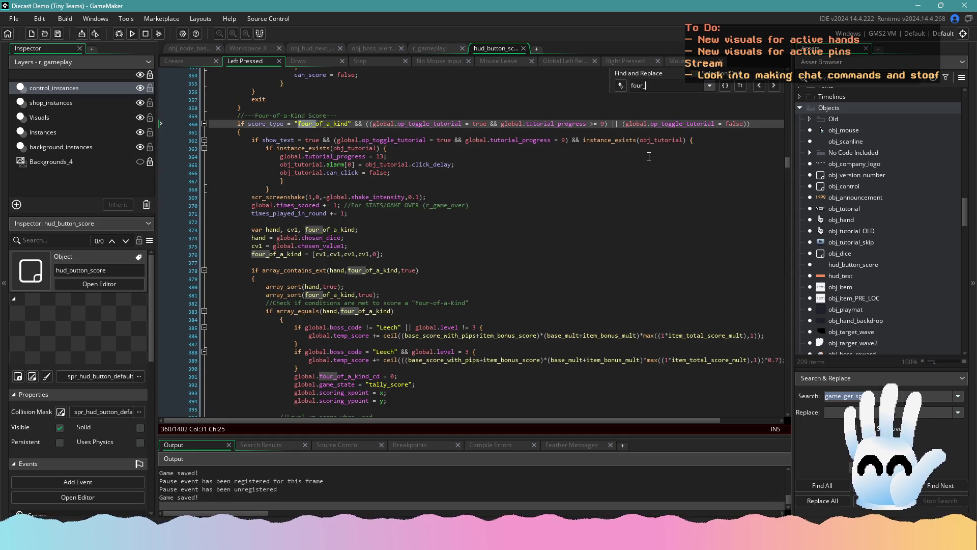
{"action": "scroll", "coordinate": [507, 269], "scroll_direction": "down", "scroll_amount": 2}
{"action": "left_click", "coordinate": [442, 326]}
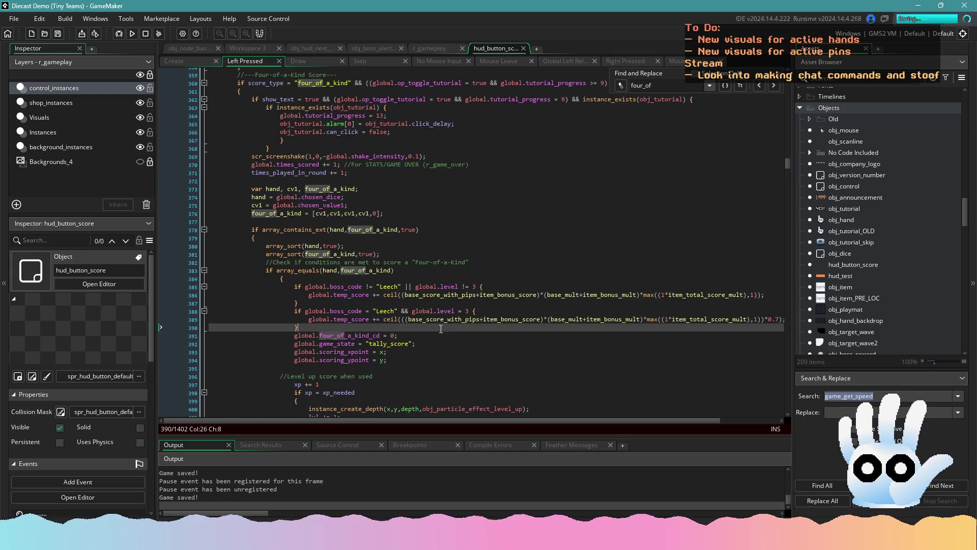
{"action": "scroll", "coordinate": [413, 318], "scroll_direction": "up", "scroll_amount": 15}
{"action": "left_click_drag", "start_coordinate": [352, 245], "coordinate": [205, 212]}
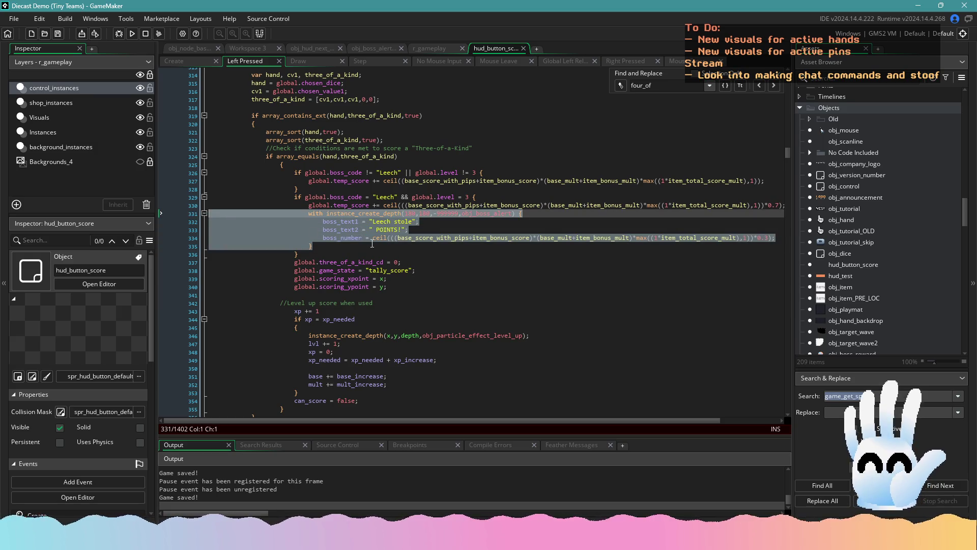
{"action": "scroll", "coordinate": [356, 249], "scroll_direction": "up", "scroll_amount": 15}
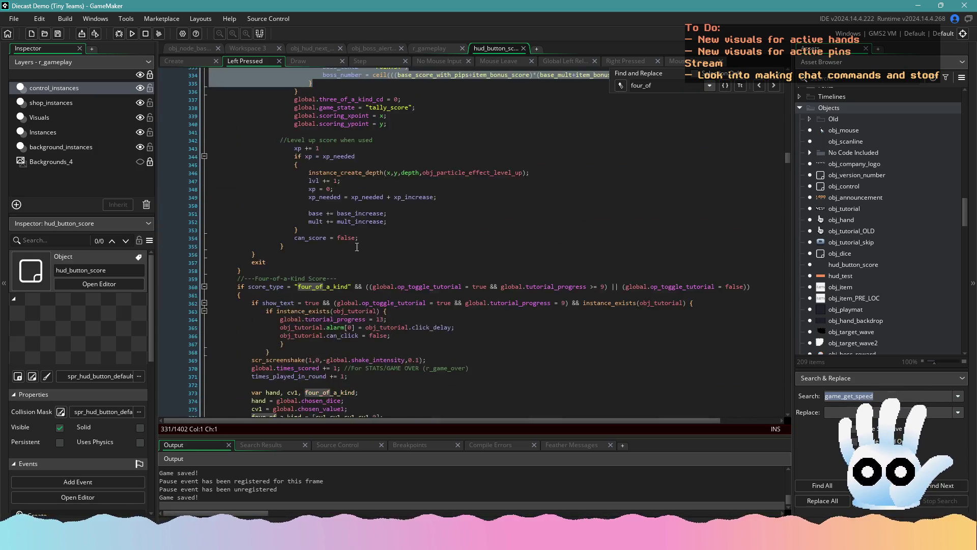
{"action": "scroll", "coordinate": [375, 264], "scroll_direction": "up", "scroll_amount": 6}
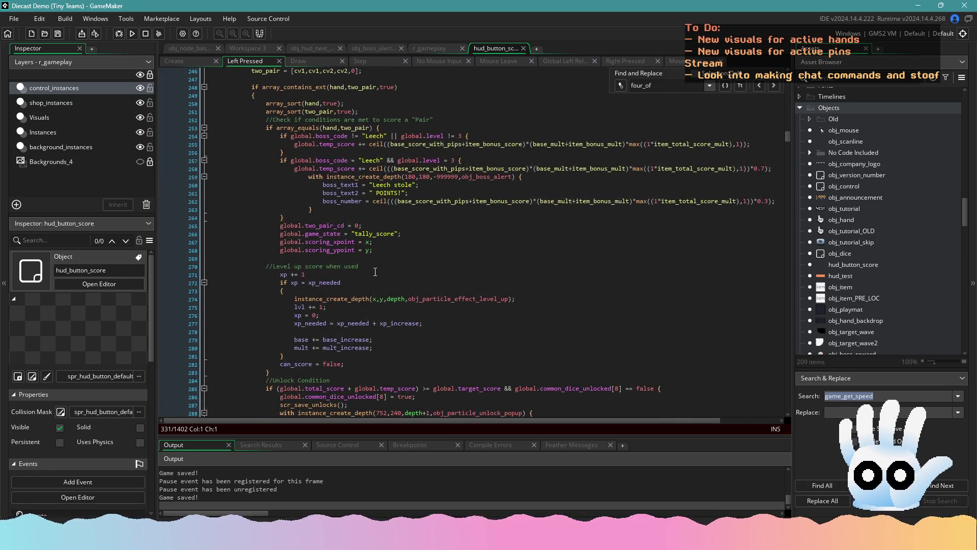
{"action": "scroll", "coordinate": [362, 274], "scroll_direction": "down", "scroll_amount": 16}
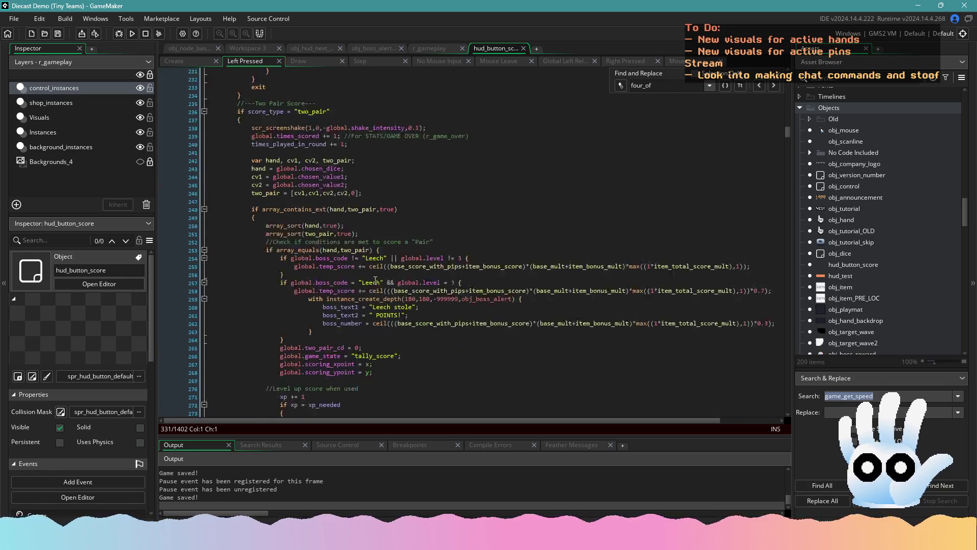
{"action": "scroll", "coordinate": [381, 288], "scroll_direction": "down", "scroll_amount": 20}
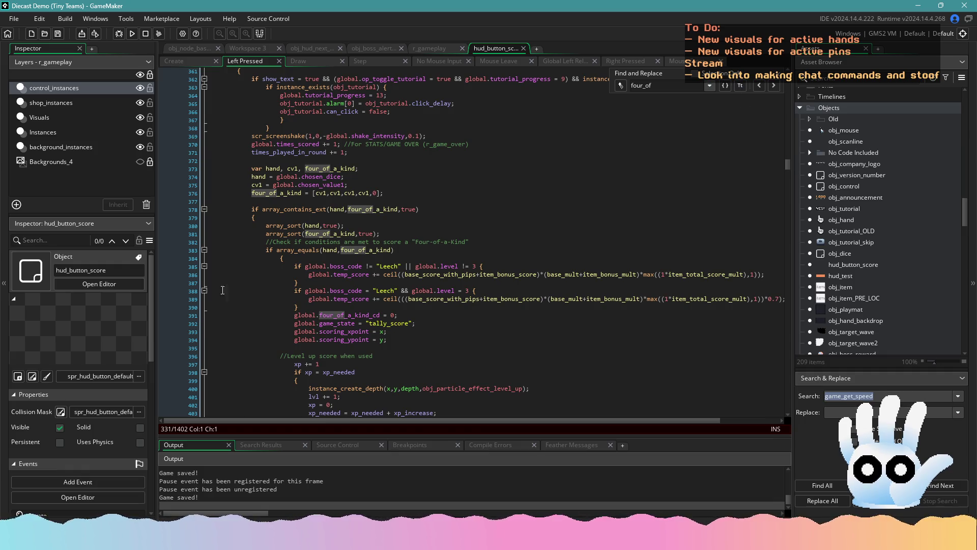
- Paste the boss-alert block after the Leech score lines in Four of a Kind and Cast
{"action": "left_click", "coordinate": [4, 282]}
{"action": "left_click", "coordinate": [655, 298]}
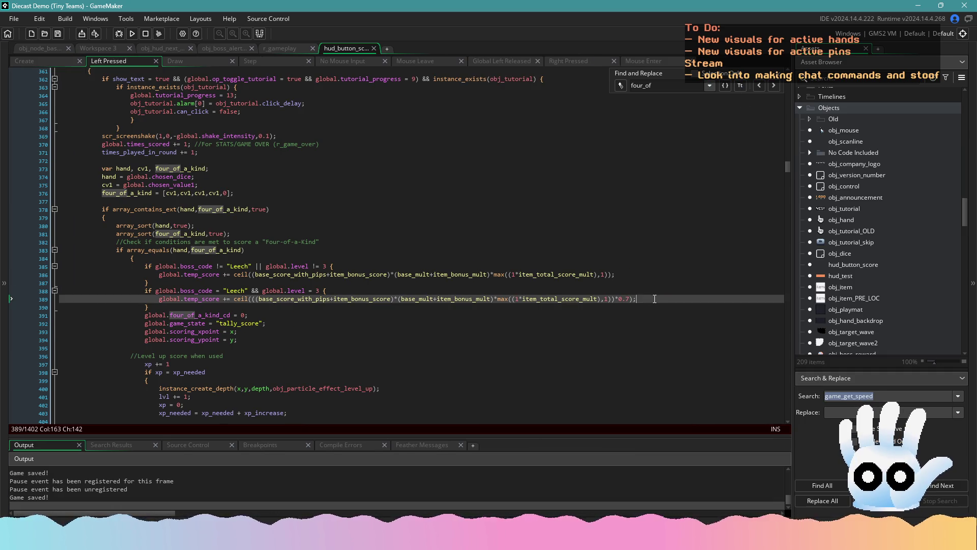
{"action": "key", "text": "Return"}
{"action": "key", "text": "BackSpace"}
{"action": "key", "text": "Return"}
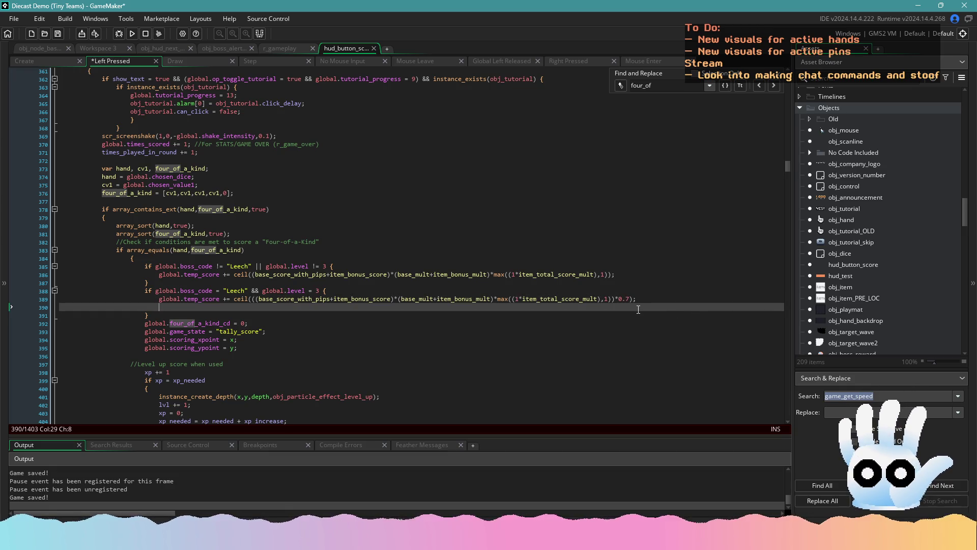
{"action": "type", "text": "with instance_create_depth(180,180,-999999,obj_boss_alert) { \t\t\t\t\t\t\t\tboss_text1 = \"Leech stole\"; \t\t\t\t\t\t\t\tboss_text2 = \" POINTS!\"; \t\t\t\t\t\t\t\tboss_number = ceil(((base_score_with_pips+item_bonus_score)*(base_mult+item_bonus_mult)*max((1*item_total_score_mult),1))*0.3); \t\t\t\t\t\t\t}"}
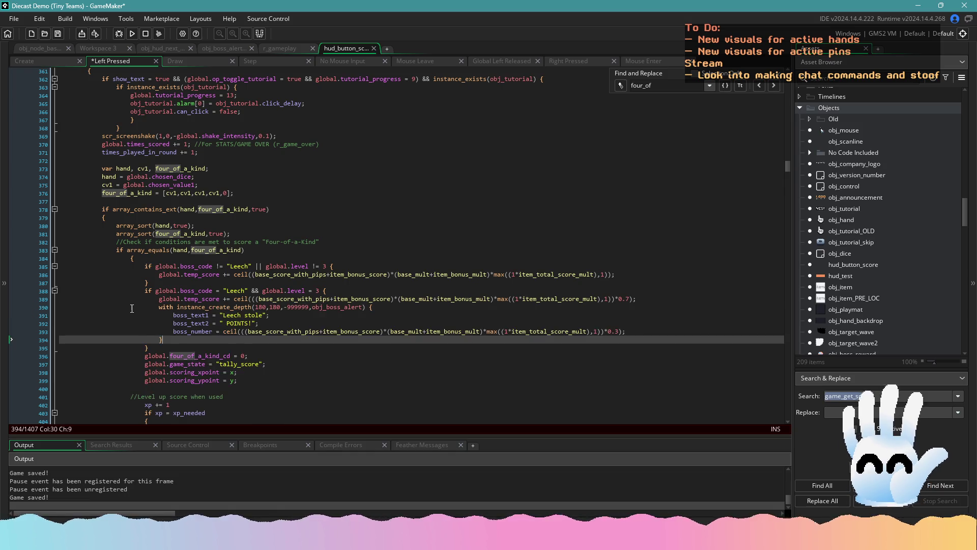
{"action": "scroll", "coordinate": [237, 315], "scroll_direction": "down", "scroll_amount": 10}
{"action": "left_click", "coordinate": [645, 317]}
{"action": "key", "text": "Return"}
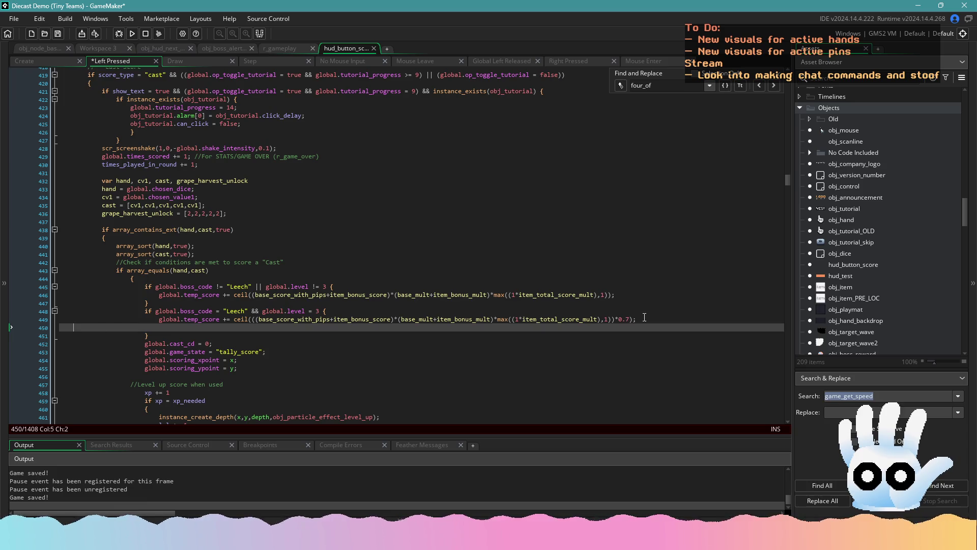
{"action": "key", "text": "ctrl+v"}
- Paste the boss-alert block after both Full House Leech score lines
{"action": "scroll", "coordinate": [506, 338], "scroll_direction": "down", "scroll_amount": 20}
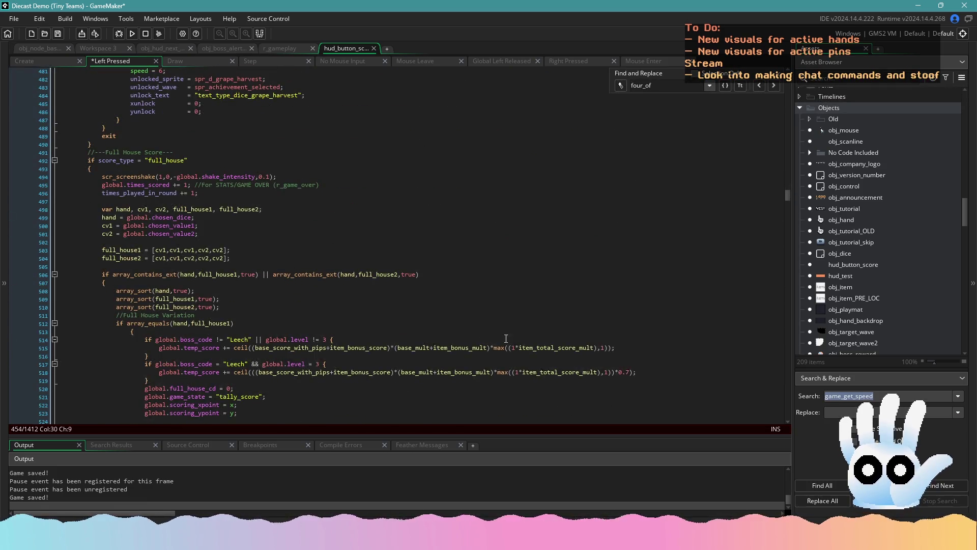
{"action": "scroll", "coordinate": [610, 252], "scroll_direction": "down", "scroll_amount": 7}
{"action": "left_click", "coordinate": [653, 210]}
{"action": "key", "text": "Return"}
{"action": "key", "text": "ctrl+v"}
{"action": "scroll", "coordinate": [412, 276], "scroll_direction": "down", "scroll_amount": 20}
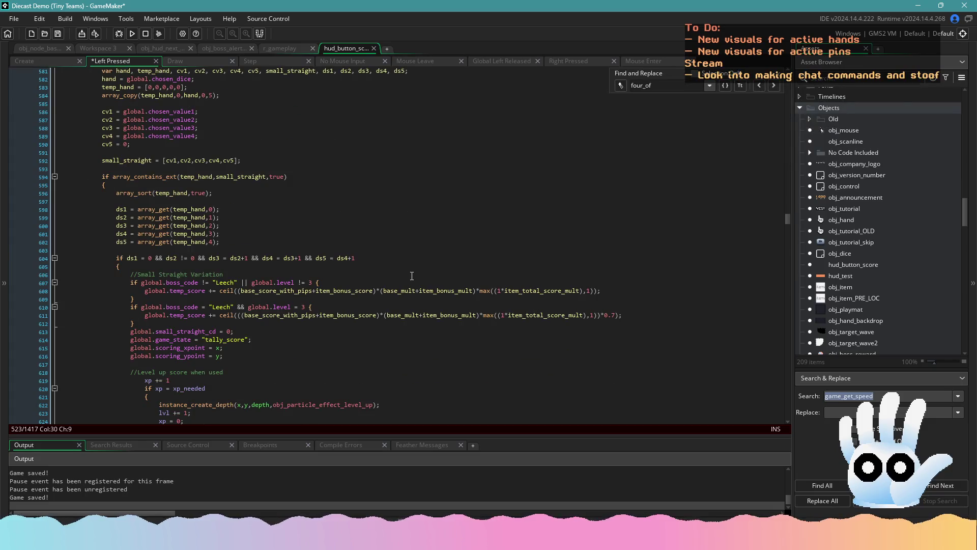
{"action": "scroll", "coordinate": [515, 314], "scroll_direction": "up", "scroll_amount": 13}
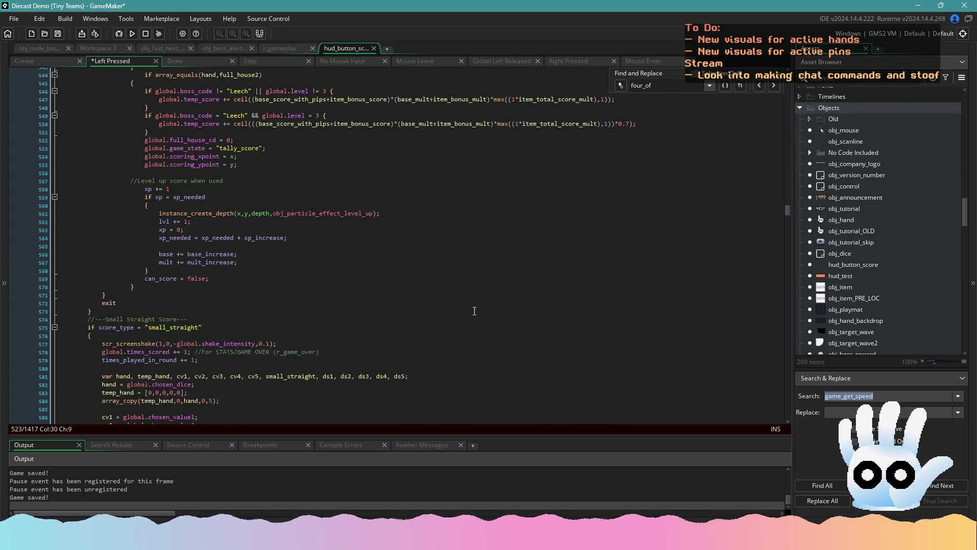
{"action": "scroll", "coordinate": [449, 211], "scroll_direction": "up", "scroll_amount": 2}
{"action": "left_click", "coordinate": [643, 164]}
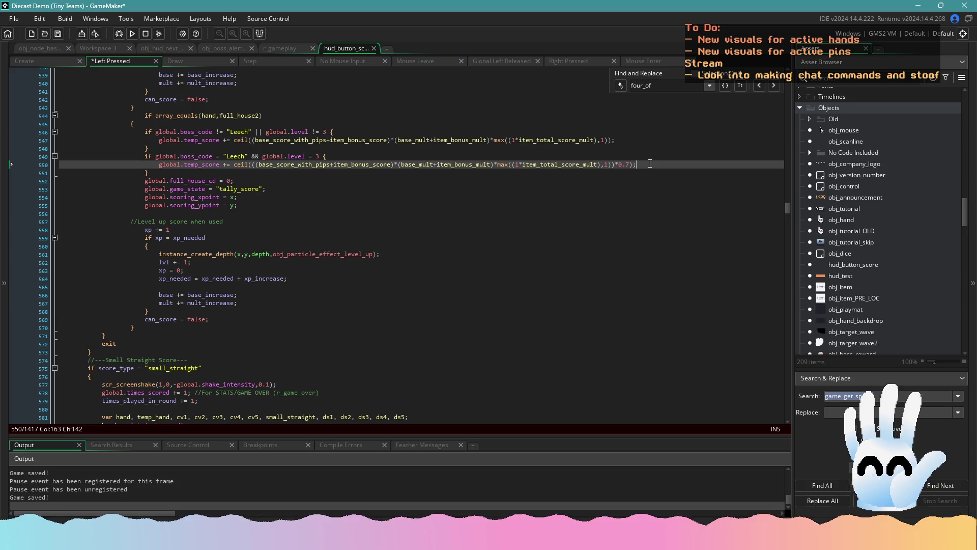
{"action": "key", "text": "Return"}
{"action": "type", "text": "with instance_create_depth(180,180,-999999,obj_boss_alert) { \t\t\t\t\t\t\t\tboss_text1 = \"Leech stole\"; \t\t\t\t\t\t\t\tboss_text2 = \" POINTS!\"; \t\t\t\t\t\t\t\tboss_number = ceil(((base_score_with_pips+item_bonus_score)*(base_mult+item_bonus_mult)*max((1*item_total_score_mult),1))*0.3); \t\t\t\t\t\t\t}"}
- Paste the boss-alert block into Small Straight and open a new line in Large Straight
{"action": "scroll", "coordinate": [439, 253], "scroll_direction": "down", "scroll_amount": 15}
{"action": "left_click", "coordinate": [634, 252]}
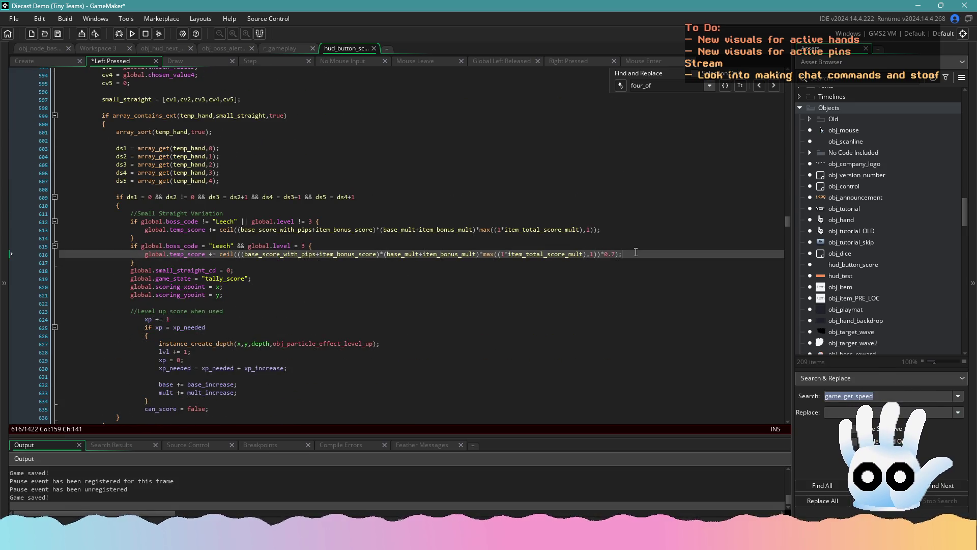
{"action": "key", "text": "Return"}
{"action": "key", "text": "ctrl+v"}
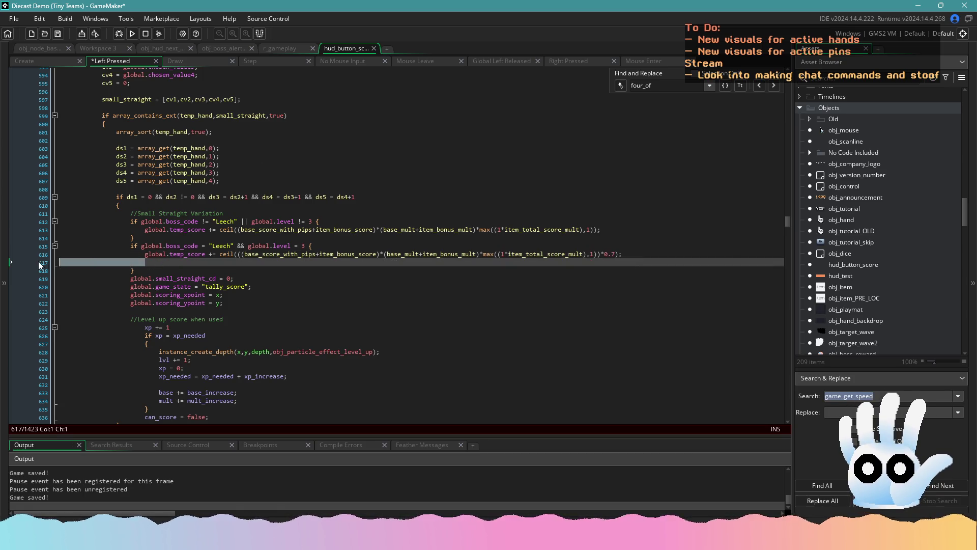
{"action": "scroll", "coordinate": [404, 279], "scroll_direction": "down", "scroll_amount": 20}
{"action": "left_click", "coordinate": [629, 156]}
{"action": "key", "text": "Return"}
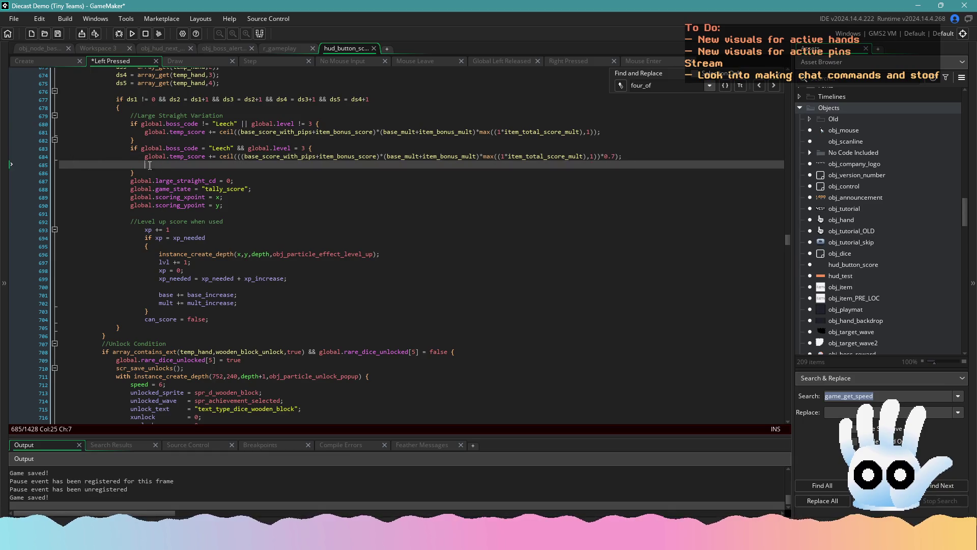
- Paste the boss-alert block into the Large Straight, Full Odds and Full Evens Leech branches
{"action": "key", "text": "ctrl+v"}
{"action": "scroll", "coordinate": [495, 248], "scroll_direction": "down", "scroll_amount": 16}
{"action": "left_click", "coordinate": [612, 266]}
{"action": "key", "text": "Return"}
{"action": "key", "text": "ctrl+v"}
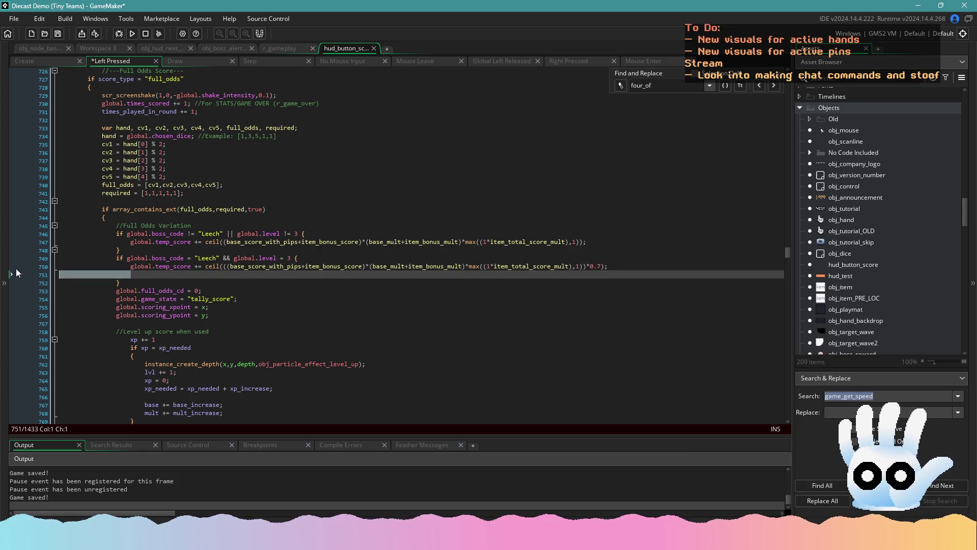
{"action": "scroll", "coordinate": [162, 275], "scroll_direction": "down", "scroll_amount": 20}
{"action": "left_click", "coordinate": [609, 202]}
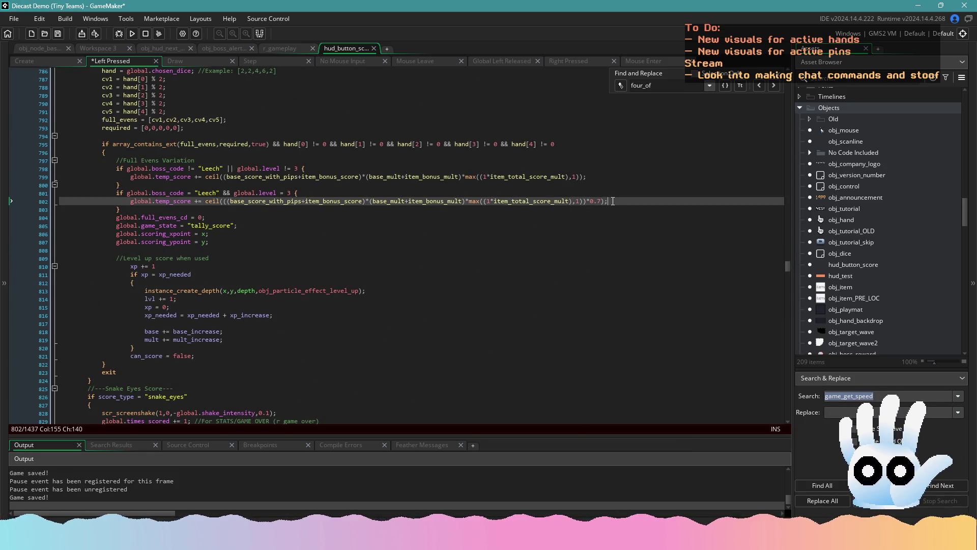
{"action": "key", "text": "Return"}
{"action": "key", "text": "ctrl+v"}
- Paste the boss-alert block into the Snake Eyes, Deuces and Fibonacci's Flower Leech branches
{"action": "scroll", "coordinate": [621, 225], "scroll_direction": "down", "scroll_amount": 20}
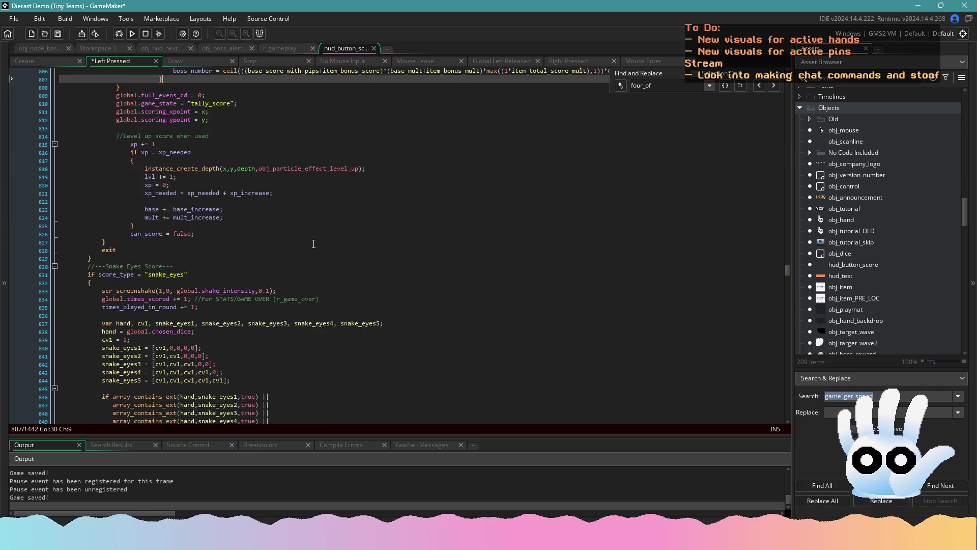
{"action": "left_click", "coordinate": [638, 197]}
{"action": "key", "text": "Return"}
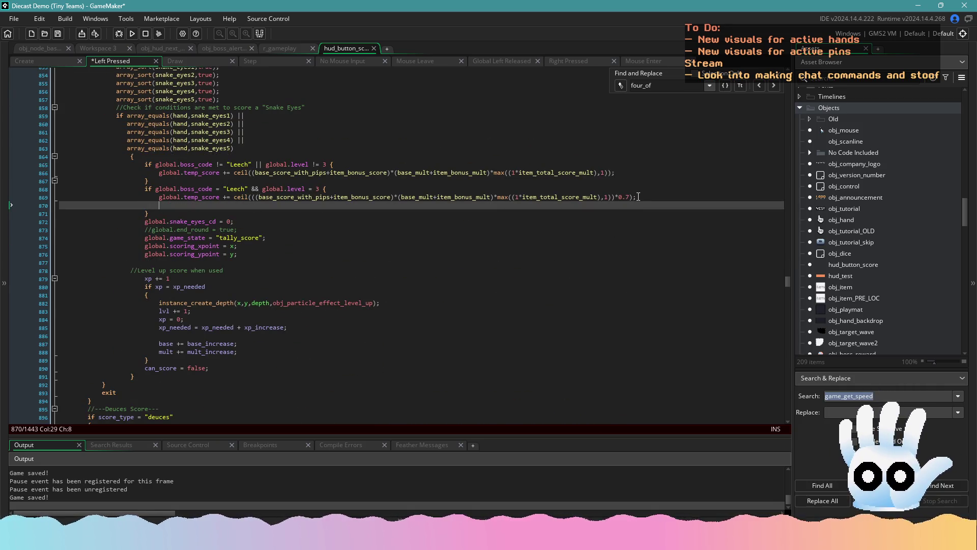
{"action": "type", "text": "with instance_create_depth(960,180,-999999,obj_boss_alert) {                                 boss_text1 = \"Leech stole\";                                 boss_text2 = \" POINTS!\";                                 boss_number = ceil(((base_score_with_pips+item_bonus_score)*(base_mult+item_bonus_mult)*max((1*item_total_score_mult),1))*0.3);                             }"}
{"action": "scroll", "coordinate": [457, 240], "scroll_direction": "down", "scroll_amount": 20}
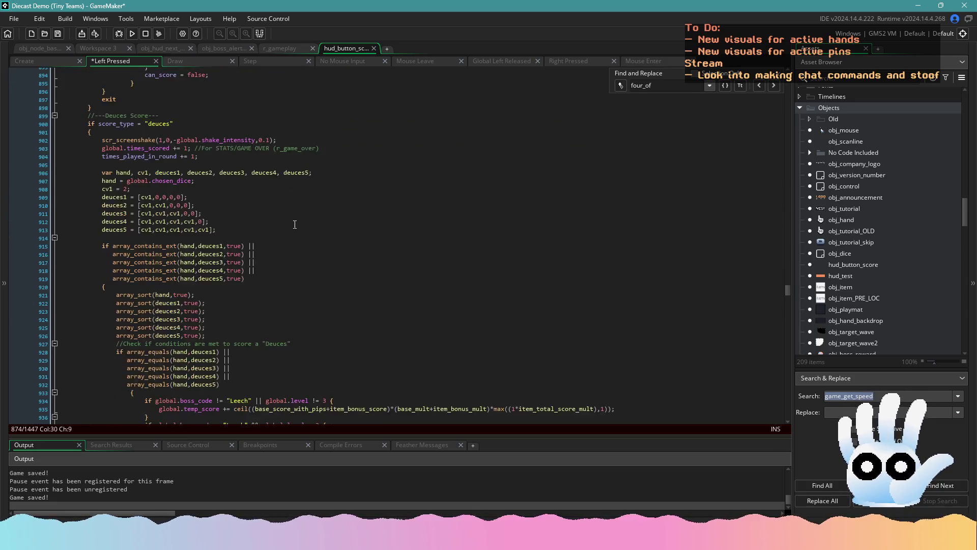
{"action": "left_click", "coordinate": [645, 208]}
{"action": "key", "text": "Return"}
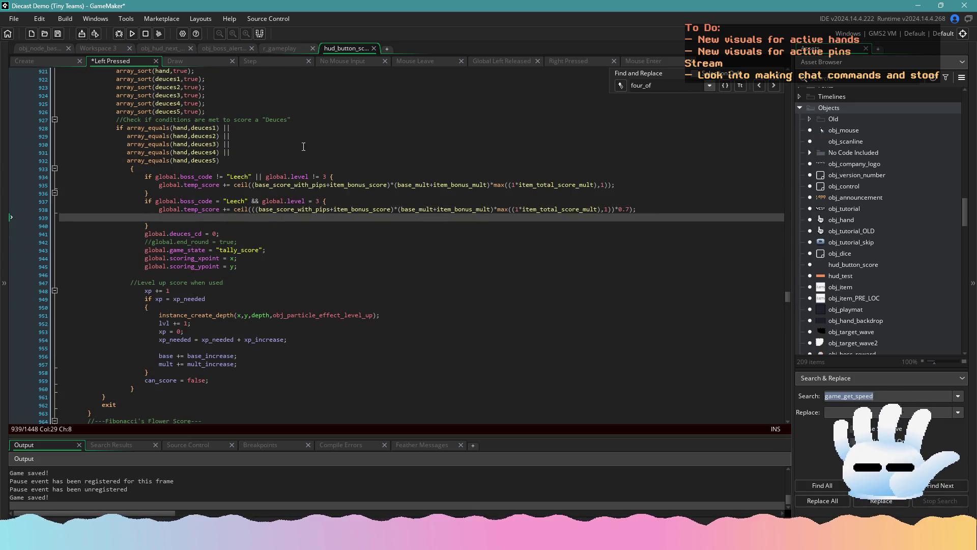
{"action": "key", "text": "ctrl+v"}
{"action": "scroll", "coordinate": [602, 275], "scroll_direction": "down", "scroll_amount": 19}
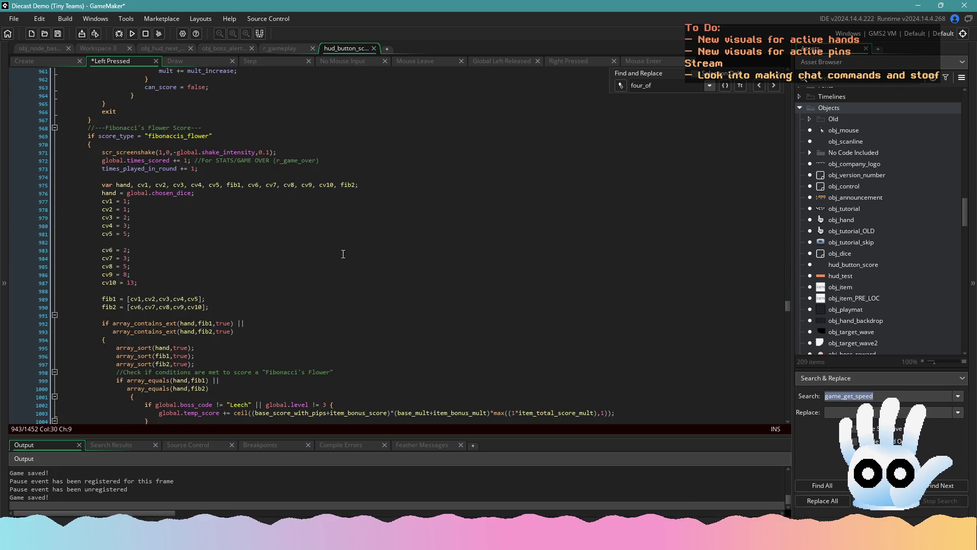
{"action": "left_click", "coordinate": [659, 294]}
{"action": "key", "text": "Return"}
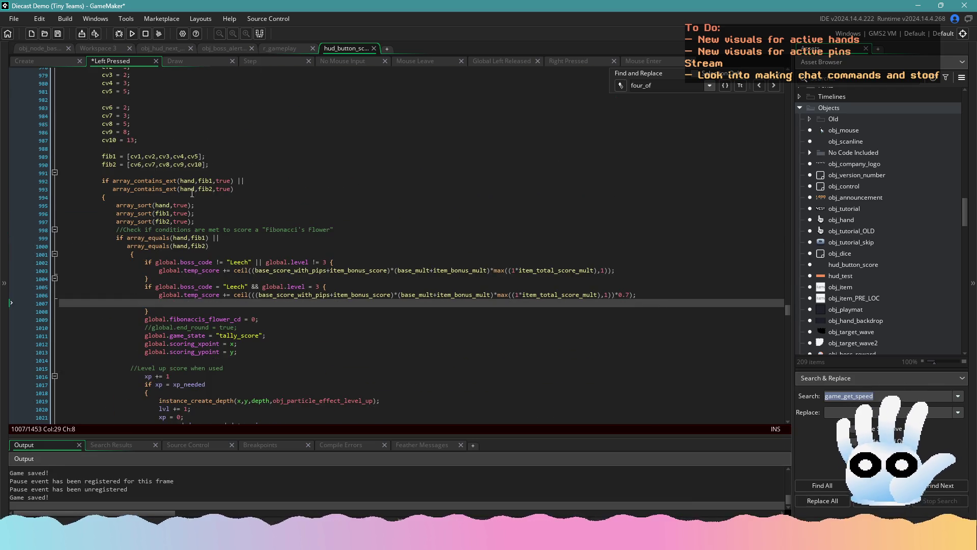
{"action": "key", "text": "ctrl+v"}
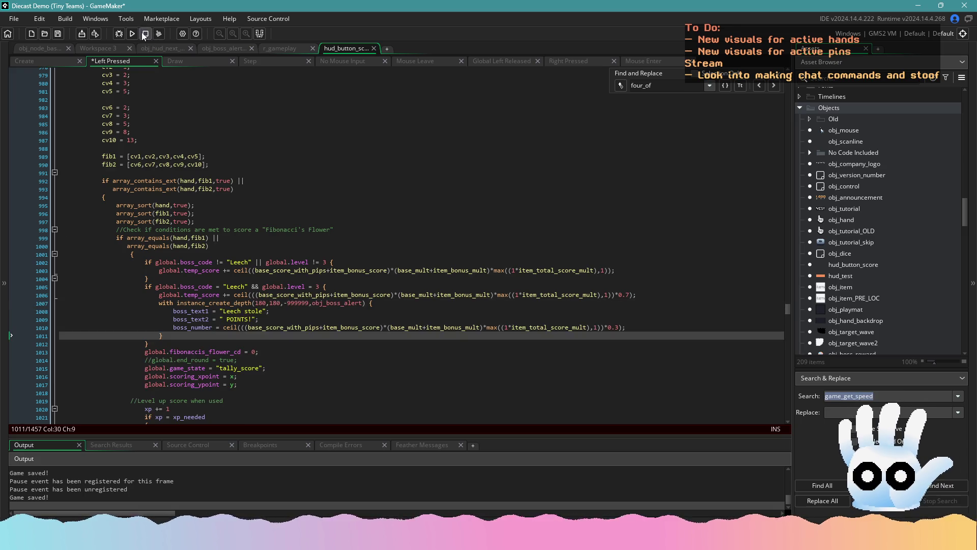
- Stop the running game and paste the boss-alert block into the Flash Card and Jackpot branches
{"action": "left_click", "coordinate": [143, 34]}
{"action": "scroll", "coordinate": [640, 245], "scroll_direction": "down", "scroll_amount": 20}
{"action": "left_click", "coordinate": [640, 245]}
{"action": "key", "text": "Return"}
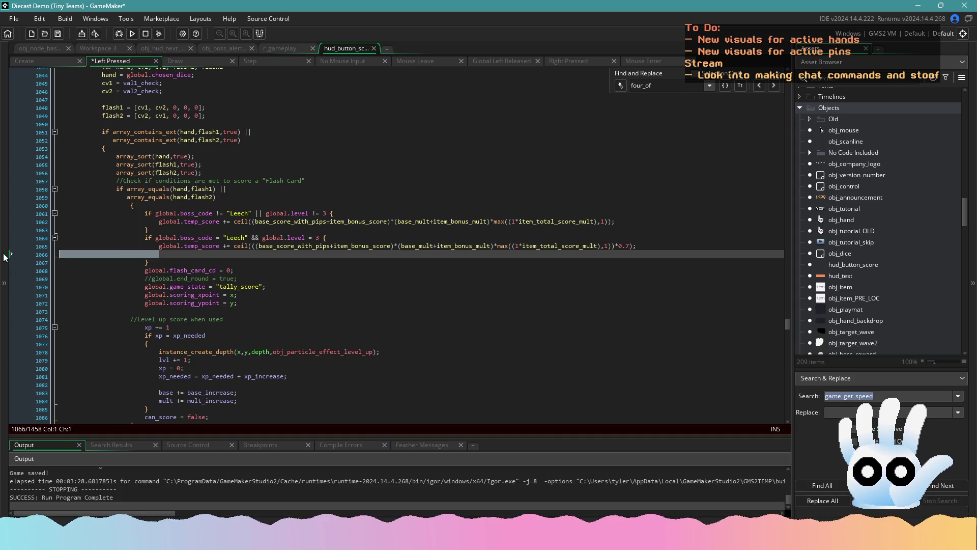
{"action": "type", "text": "with instance_create_depth(180,180,-999999,obj_boss_alert) { \t\t\t\t\t\t\t\tboss_text1 = \"Leech stole\"; \t\t\t\t\t\t\t\tboss_text2 = \" POINTS!\"; \t\t\t\t\t\t\t\tboss_number = ceil(((base_score_with_pips+item_bonus_score)*(base_mult+item_bonus_mult)*max((1*item_total_score_mult),1))*0.3); \t\t\t\t\t\t\t}"}
{"action": "scroll", "coordinate": [622, 211], "scroll_direction": "down", "scroll_amount": 20}
{"action": "left_click", "coordinate": [643, 198]}
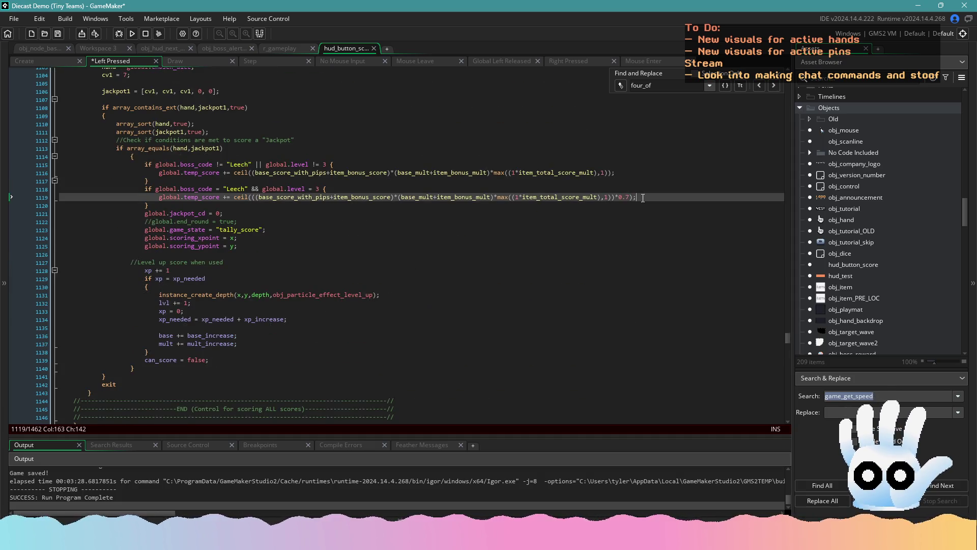
{"action": "key", "text": "Return"}
{"action": "left_click_drag", "start_coordinate": [158, 208], "coordinate": [82, 208]}
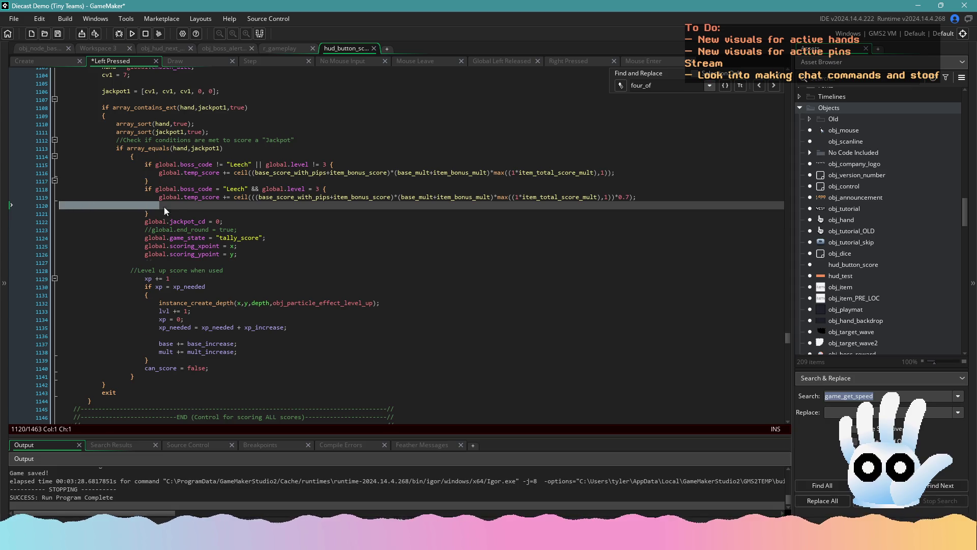
{"action": "key", "text": "ctrl+v"}
{"action": "scroll", "coordinate": [658, 165], "scroll_direction": "down", "scroll_amount": 15}
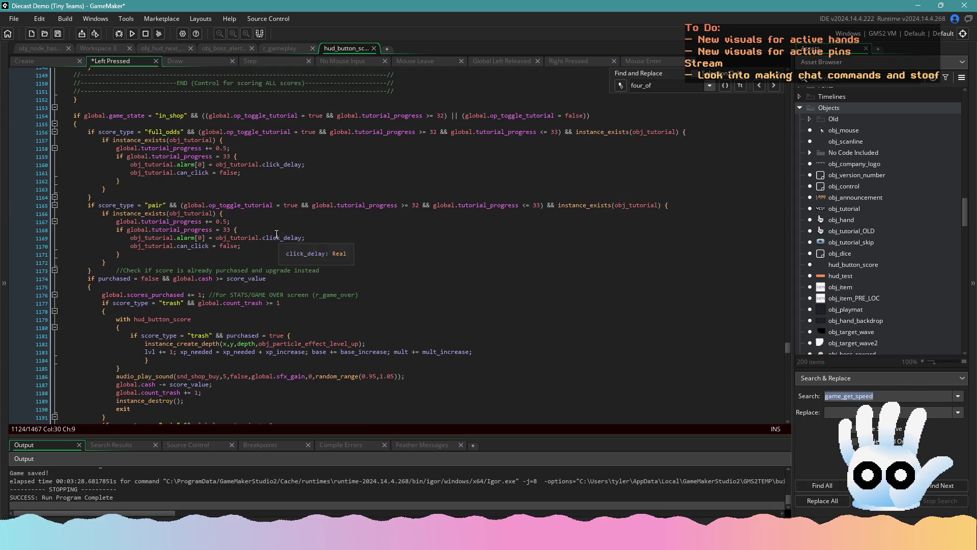
{"action": "scroll", "coordinate": [273, 245], "scroll_direction": "down", "scroll_amount": 5}
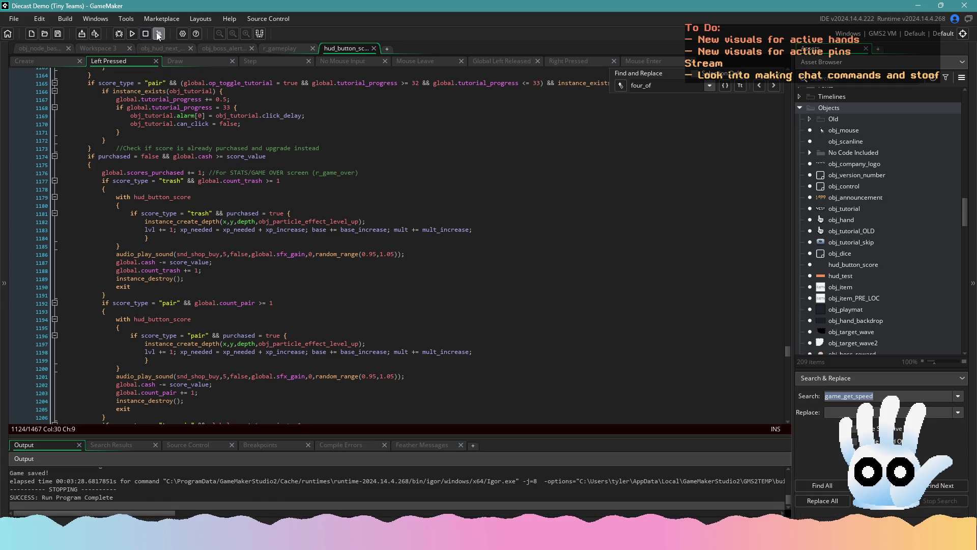
- Review the obj_boss_alert and obj_hud_next Step code, then rebuild the game with the 40 alarm delay
{"action": "left_click", "coordinate": [130, 34]}
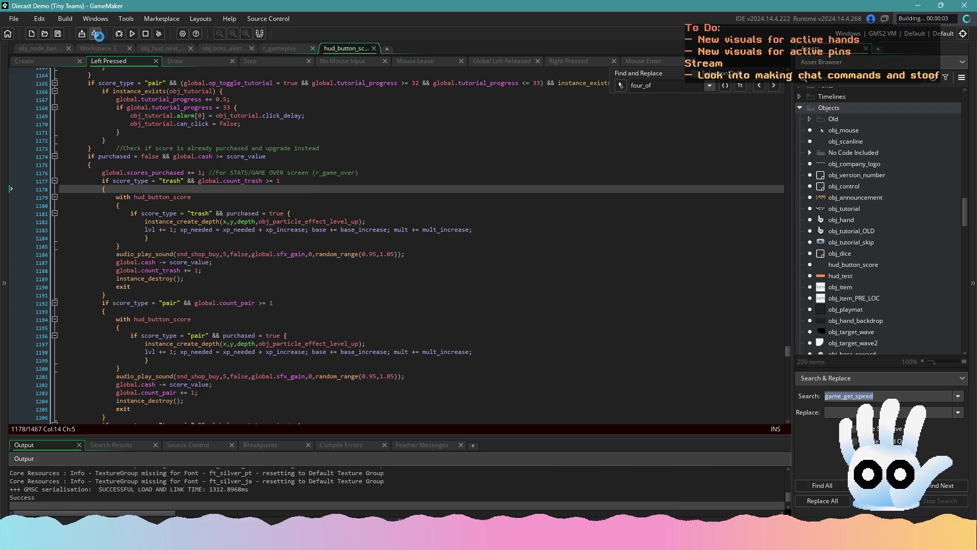
{"action": "left_click", "coordinate": [288, 48]}
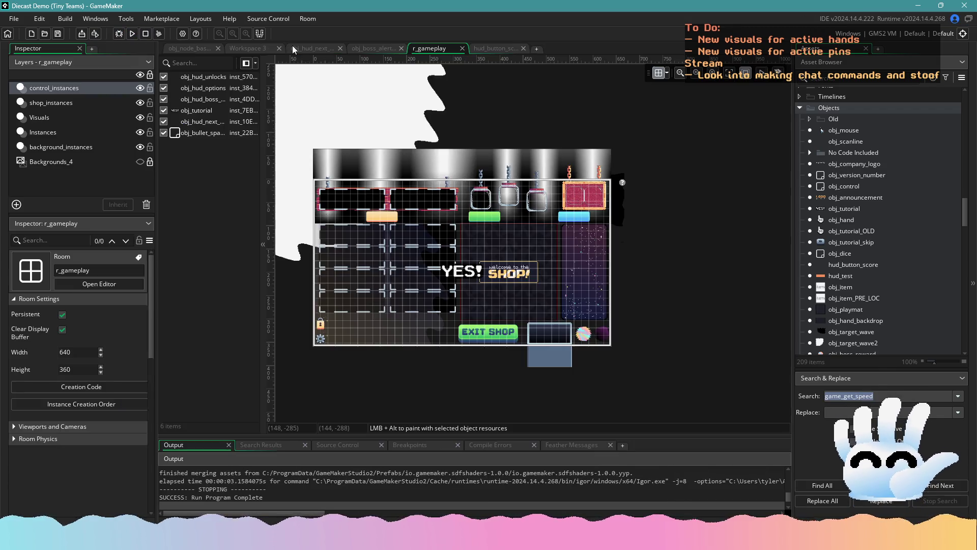
{"action": "left_click", "coordinate": [351, 49]}
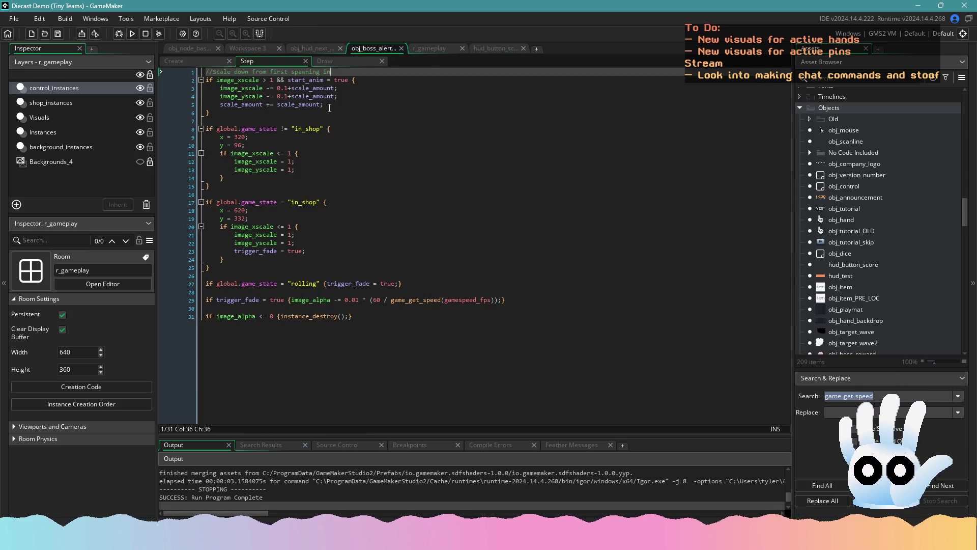
{"action": "left_click", "coordinate": [307, 51]}
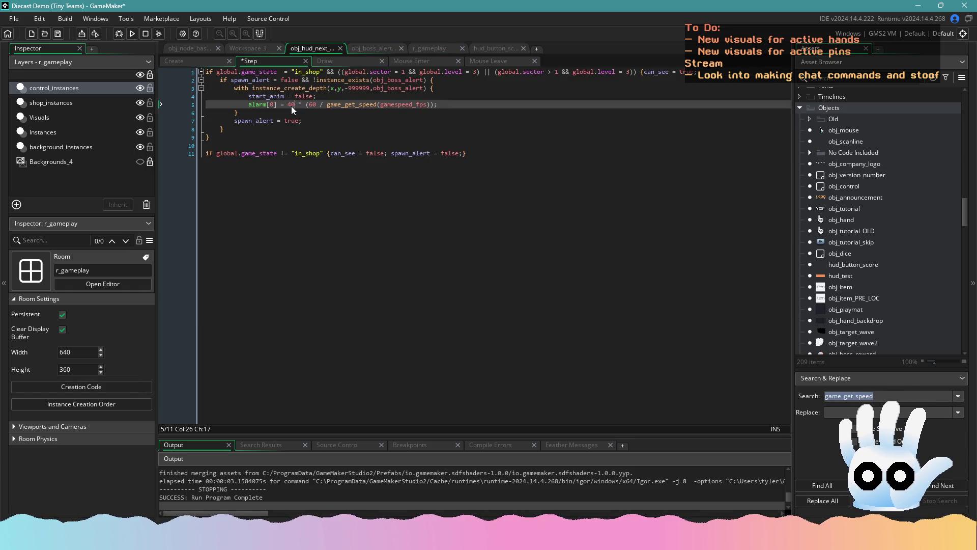
{"action": "left_click", "coordinate": [132, 36]}
{"action": "left_click", "coordinate": [348, 207]}
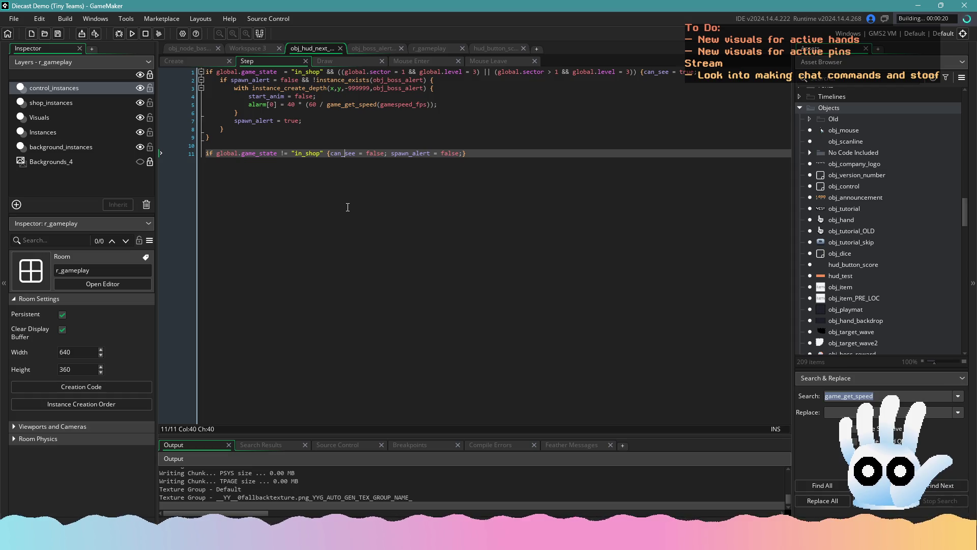
- In Steam, go from the Diecast Demo store page to the Store front page and browse it
{"action": "left_click", "coordinate": [375, 519]}
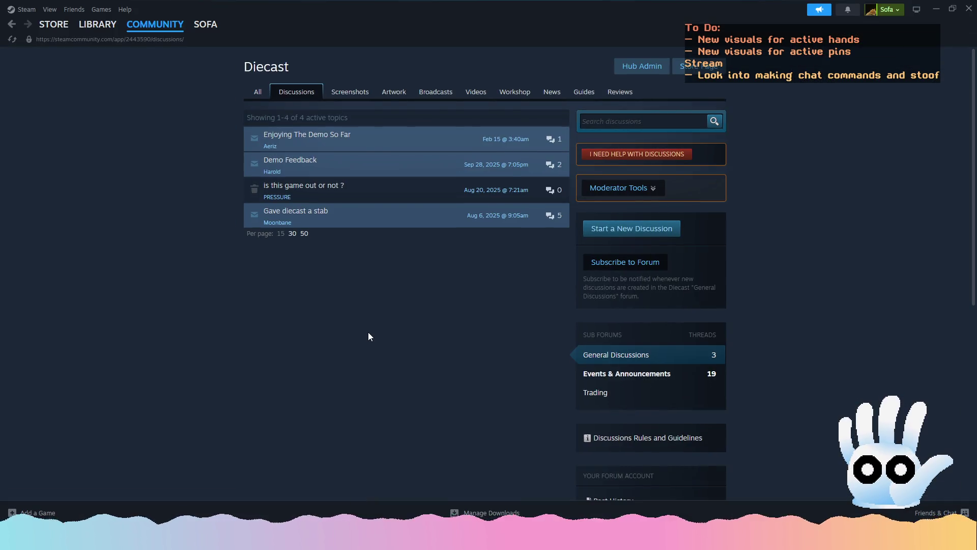
{"action": "left_click", "coordinate": [62, 30]}
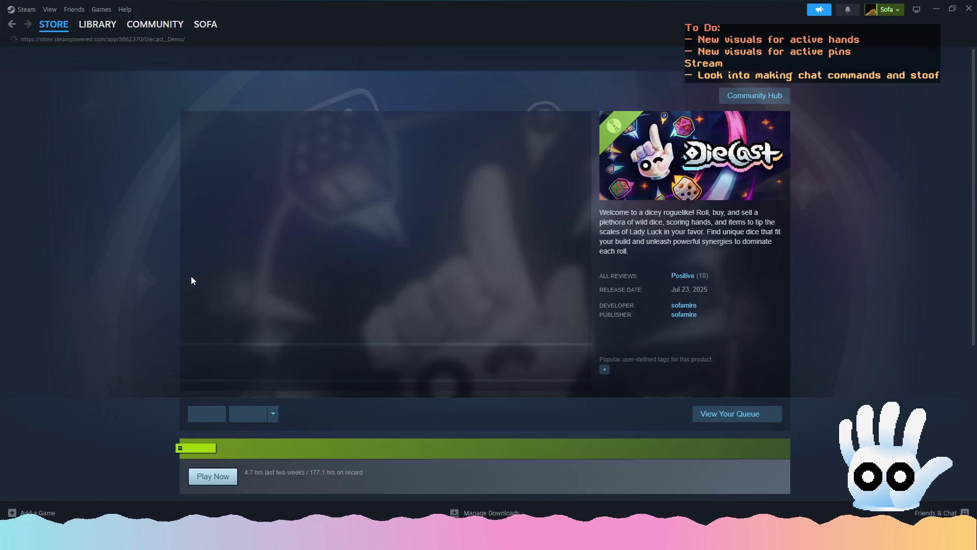
{"action": "left_click", "coordinate": [55, 25]}
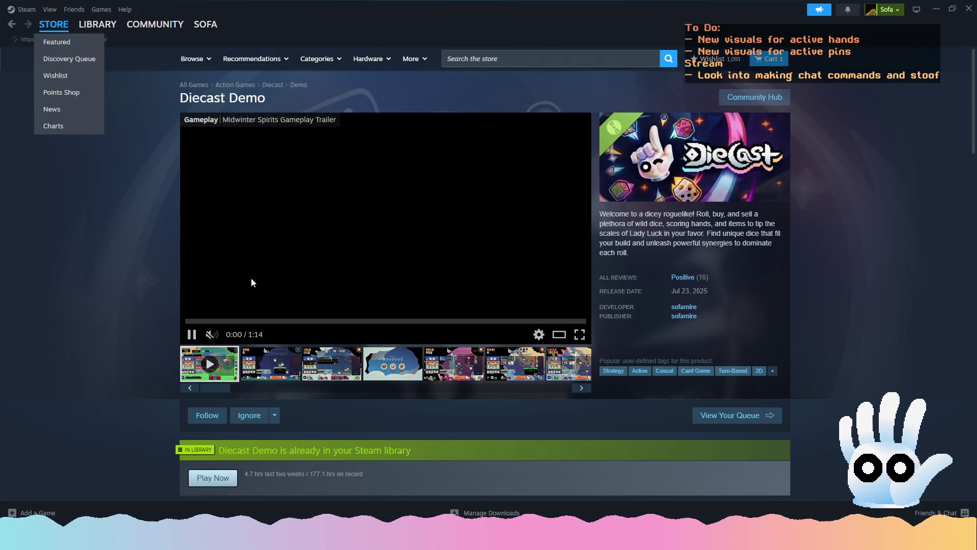
{"action": "scroll", "coordinate": [220, 282], "scroll_direction": "up", "scroll_amount": 3}
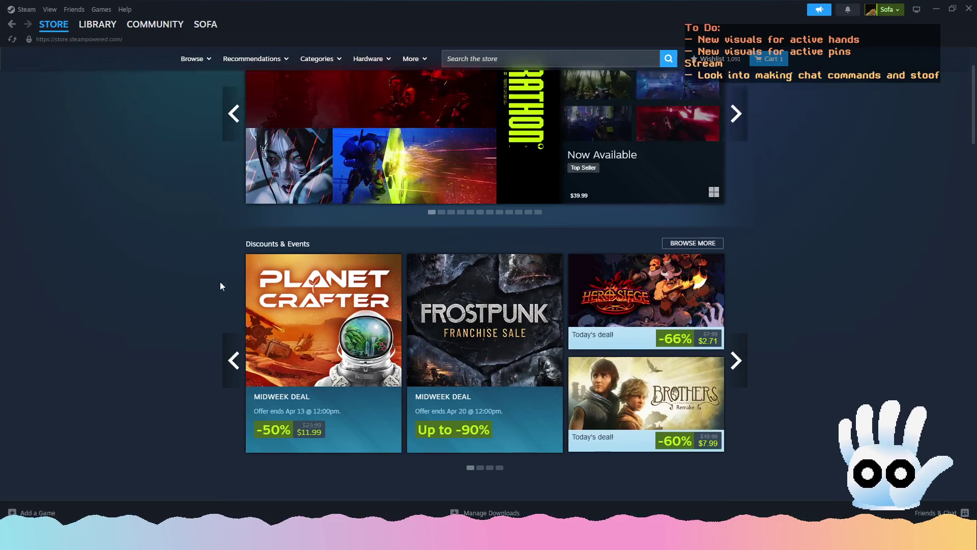
{"action": "mouse_move", "coordinate": [302, 366]}
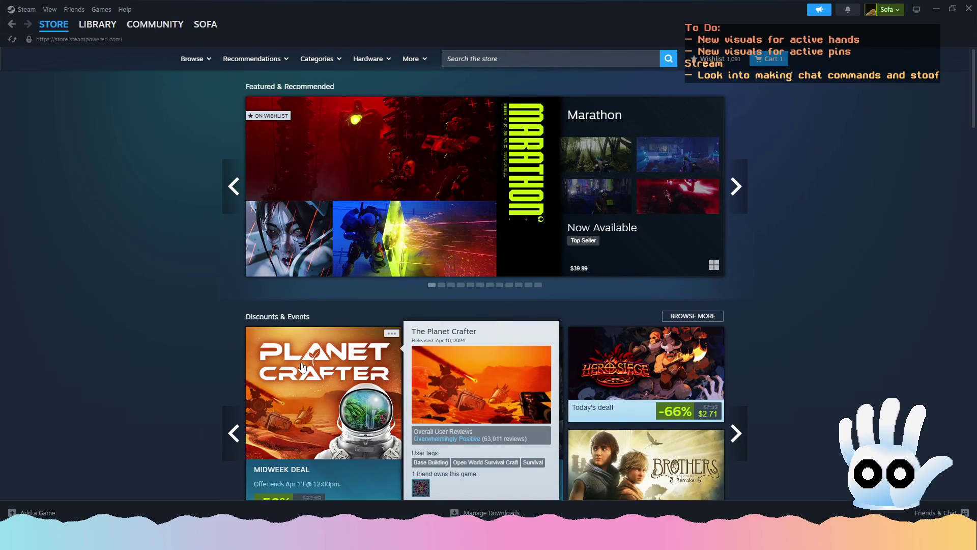
{"action": "scroll", "coordinate": [302, 366], "scroll_direction": "down", "scroll_amount": 1}
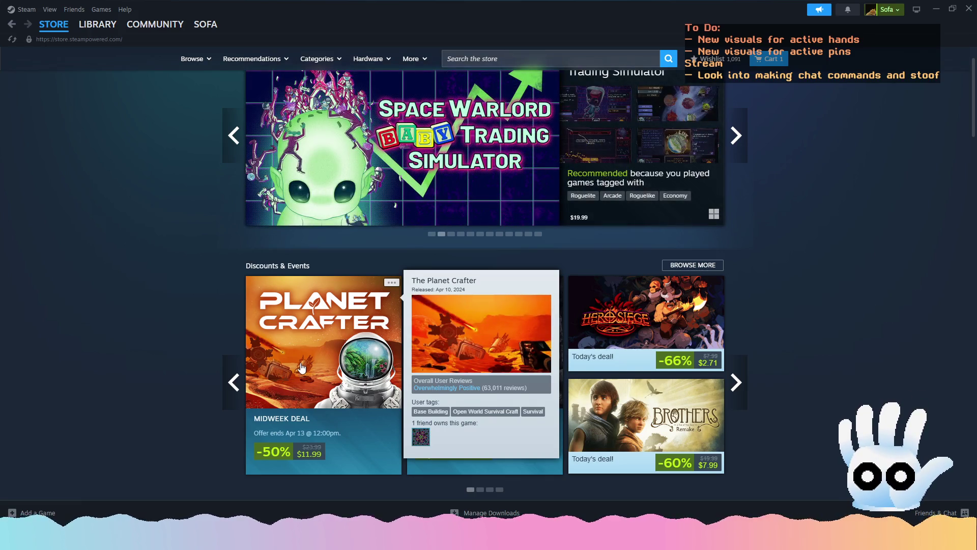
{"action": "scroll", "coordinate": [302, 367], "scroll_direction": "up", "scroll_amount": 1}
{"action": "mouse_move", "coordinate": [432, 213]}
{"action": "scroll", "coordinate": [337, 260], "scroll_direction": "down", "scroll_amount": 20}
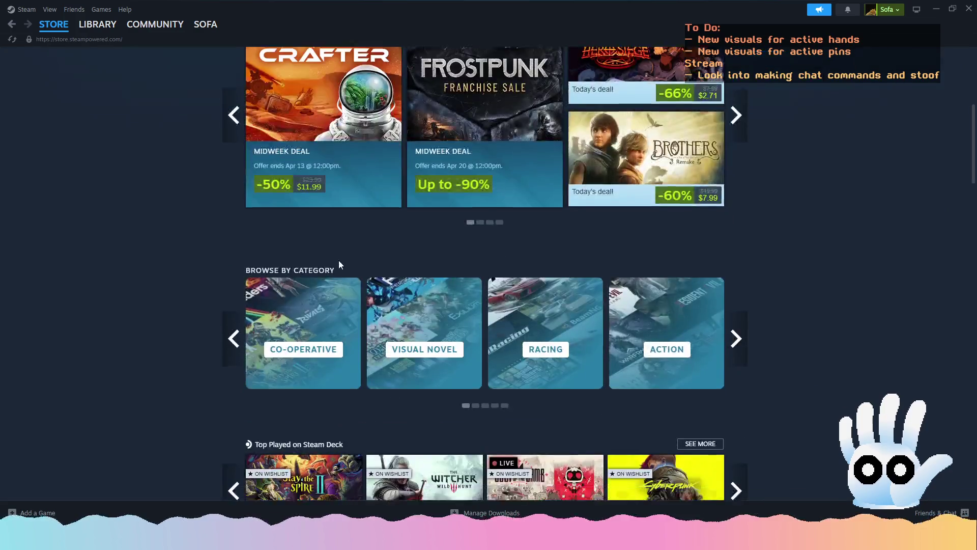
- Scroll down the Steam Store page, then get the rebuilt Diecast Demo past its splash screen
{"action": "scroll", "coordinate": [215, 262], "scroll_direction": "down", "scroll_amount": 15}
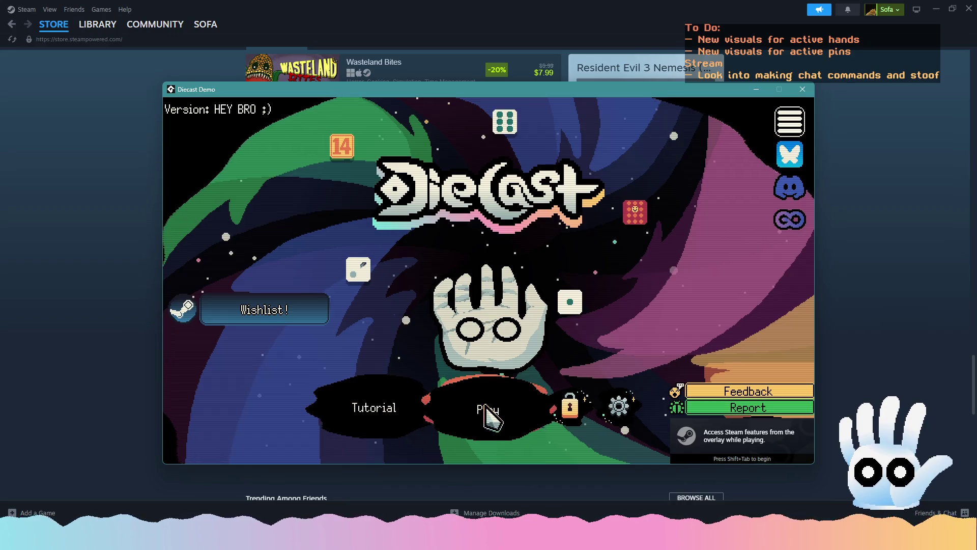
{"action": "left_click", "coordinate": [489, 410]}
- Resume the Traditional run and play Three of a Kind with the banana die against the Leech boss
{"action": "left_click", "coordinate": [489, 421]}
{"action": "left_click", "coordinate": [487, 399]}
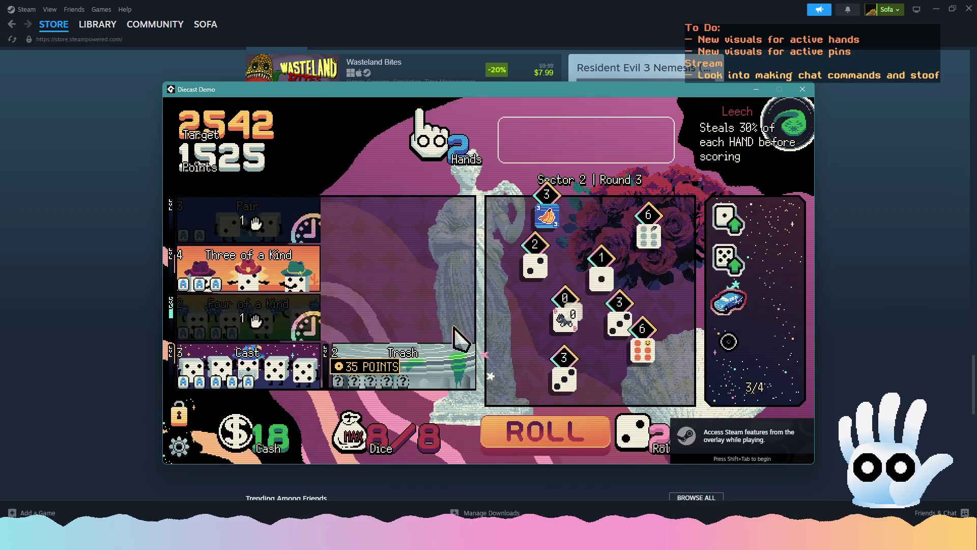
{"action": "left_click", "coordinate": [533, 269]}
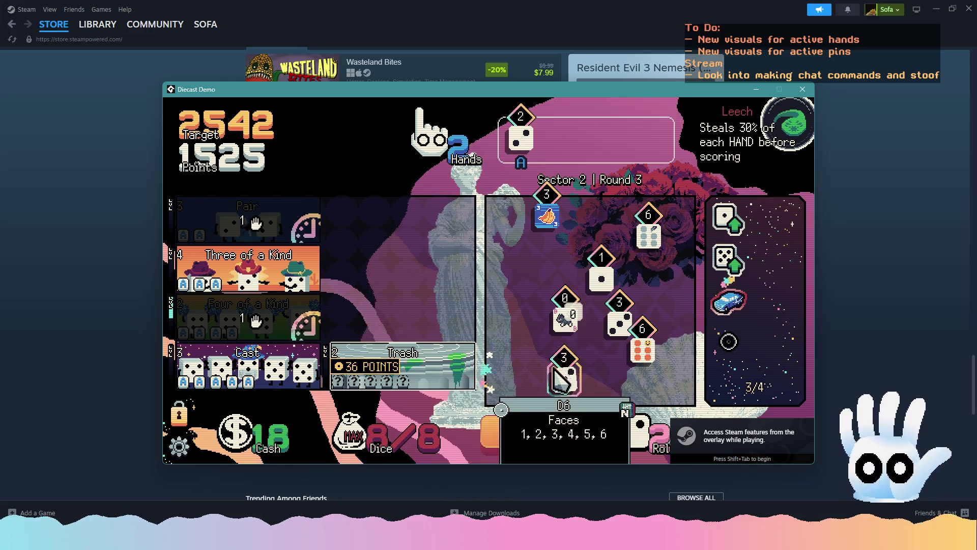
{"action": "left_click", "coordinate": [552, 224]}
{"action": "mouse_move", "coordinate": [305, 270]}
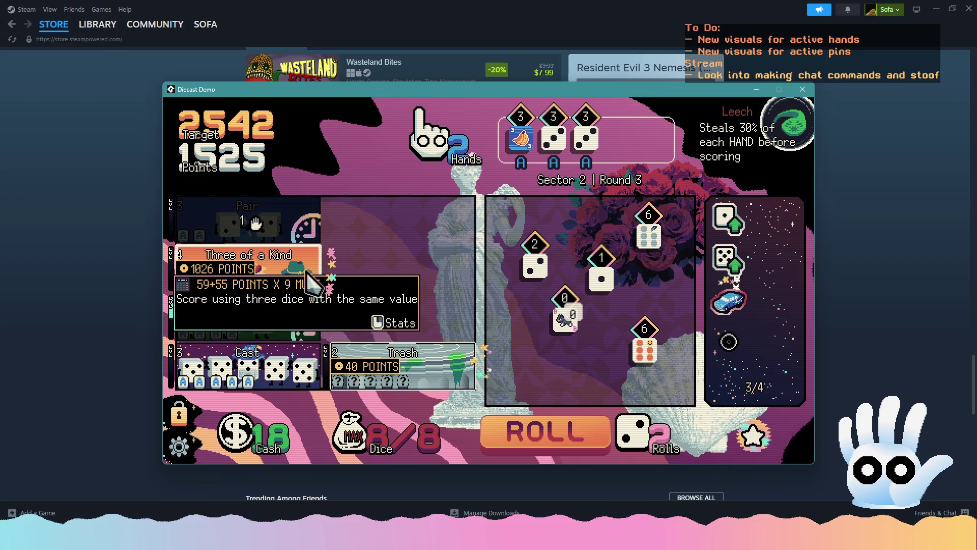
{"action": "left_click", "coordinate": [294, 270]}
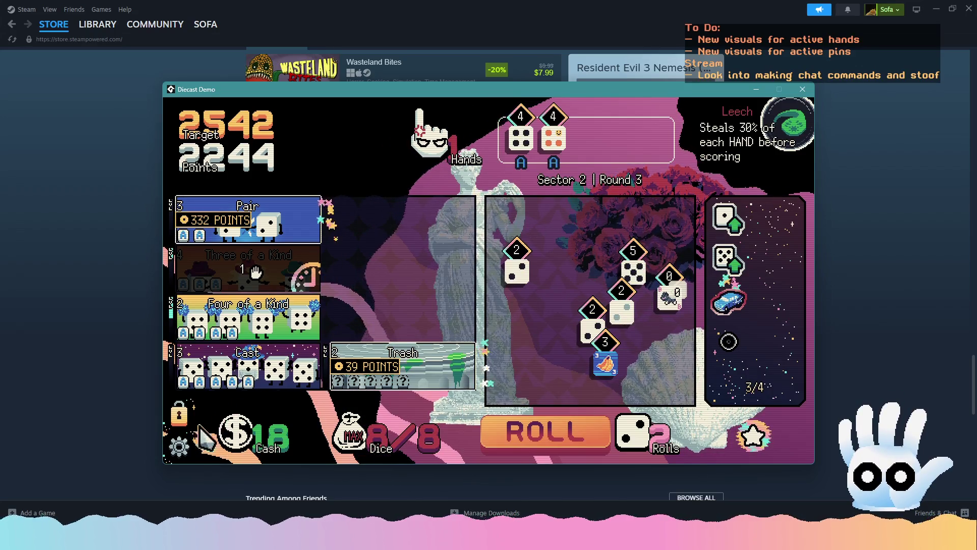
- Leave the finished round through the settings menu and go back to the main menu
{"action": "key", "text": "Escape"}
{"action": "left_click", "coordinate": [235, 446]}
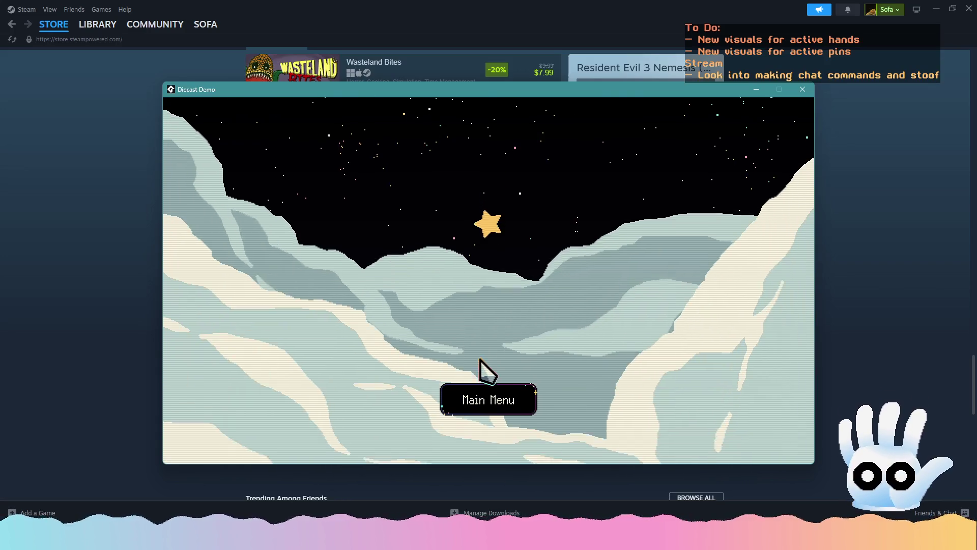
{"action": "left_click", "coordinate": [484, 397]}
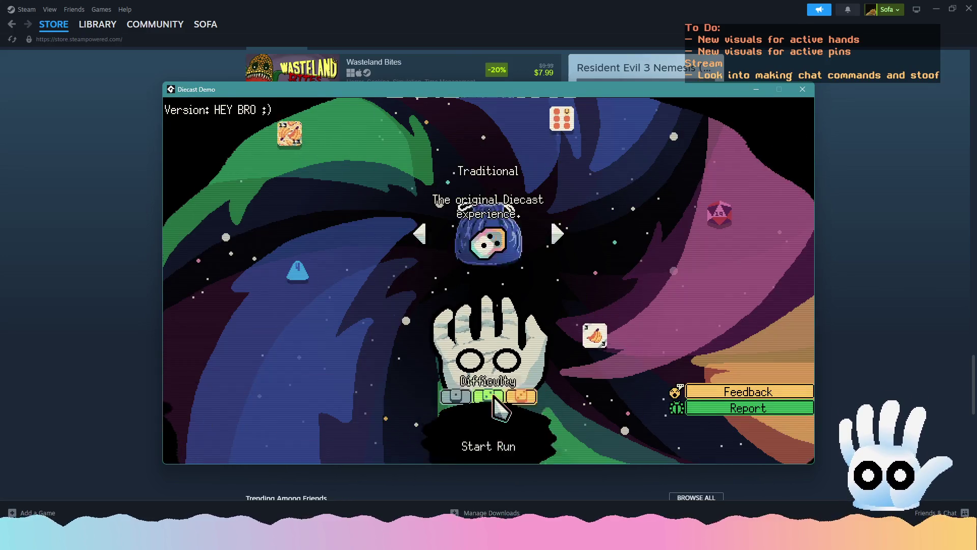
- Start a new run, hold 6s through rerolls, and score three 6s as Three of a Kind
{"action": "left_click", "coordinate": [503, 382]}
{"action": "left_click", "coordinate": [559, 367]}
{"action": "left_click", "coordinate": [563, 430]}
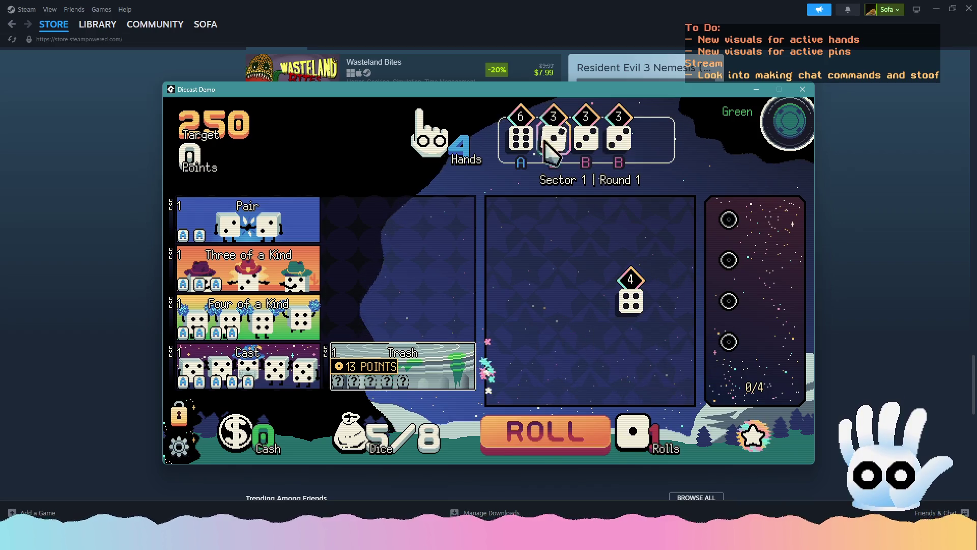
{"action": "left_click", "coordinate": [544, 430]}
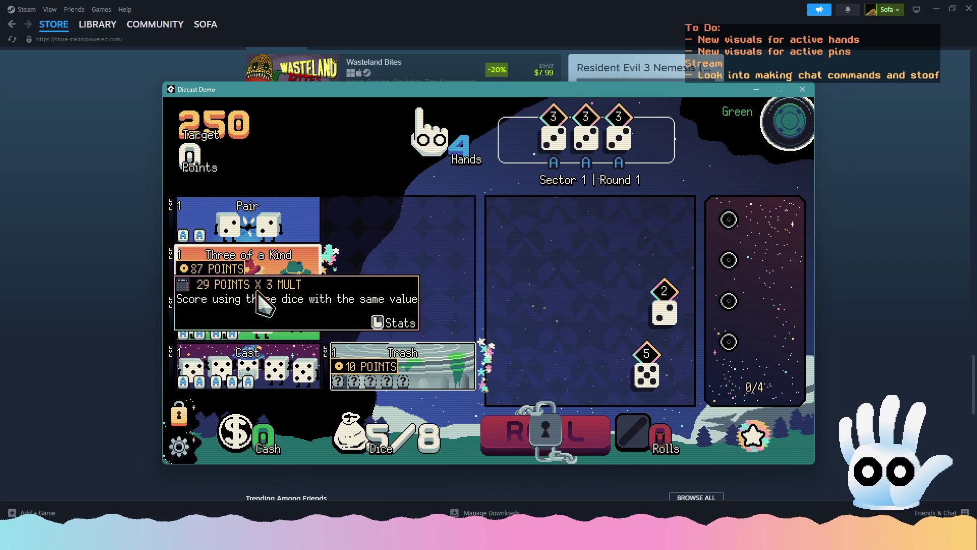
{"action": "left_click", "coordinate": [255, 278]}
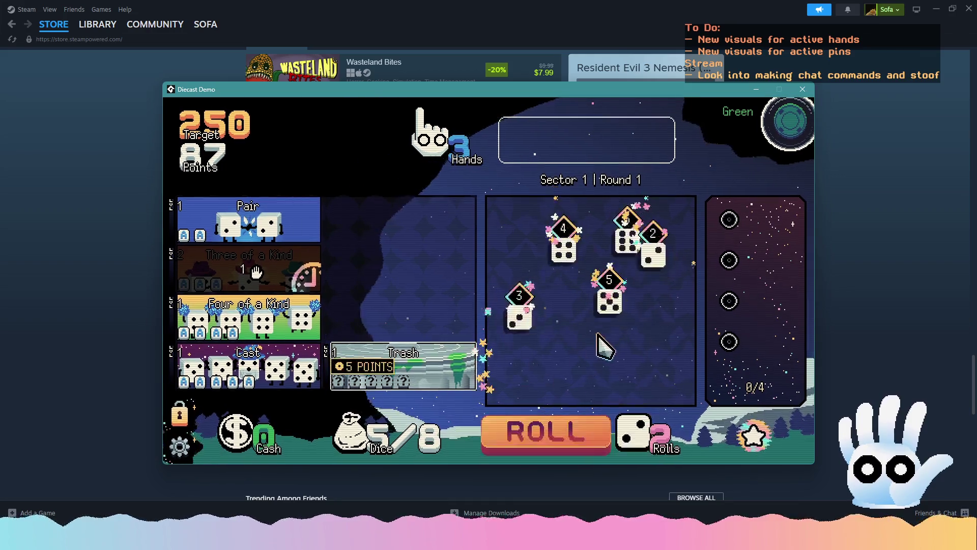
{"action": "left_click", "coordinate": [627, 239]}
{"action": "left_click", "coordinate": [578, 426]}
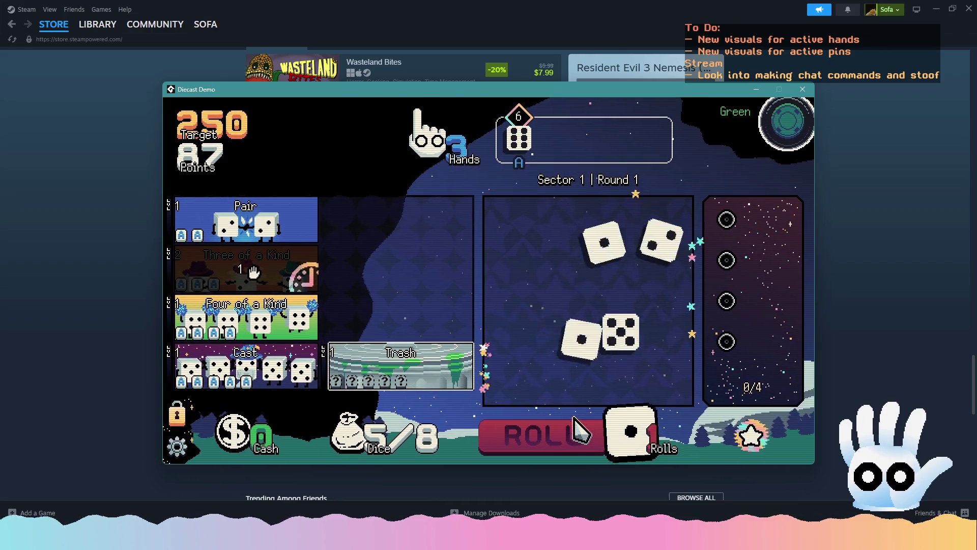
{"action": "left_click", "coordinate": [626, 277]}
{"action": "left_click", "coordinate": [567, 330]}
{"action": "left_click", "coordinate": [570, 430]}
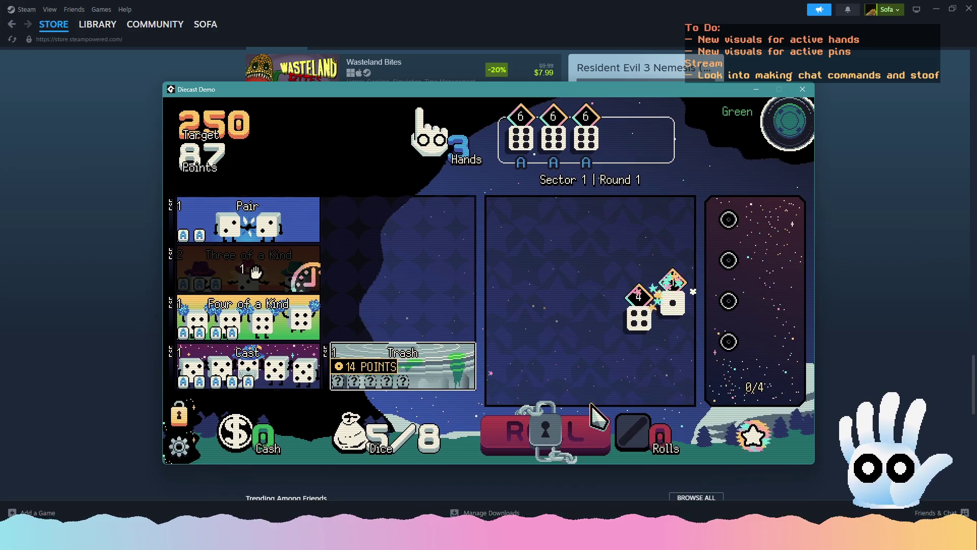
{"action": "left_click", "coordinate": [589, 164]}
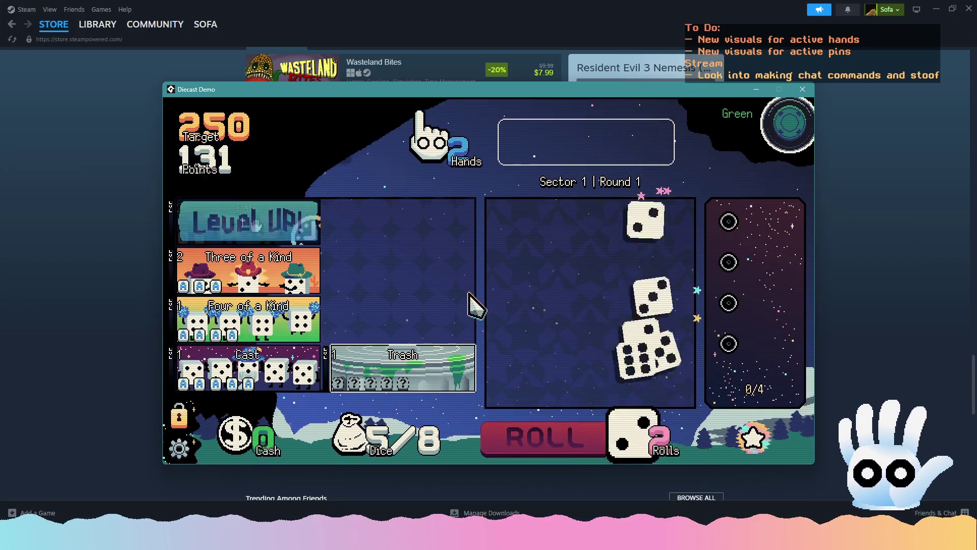
- Collect four 3s over two rerolls and score them as Four of a Kind
{"action": "left_click", "coordinate": [640, 321]}
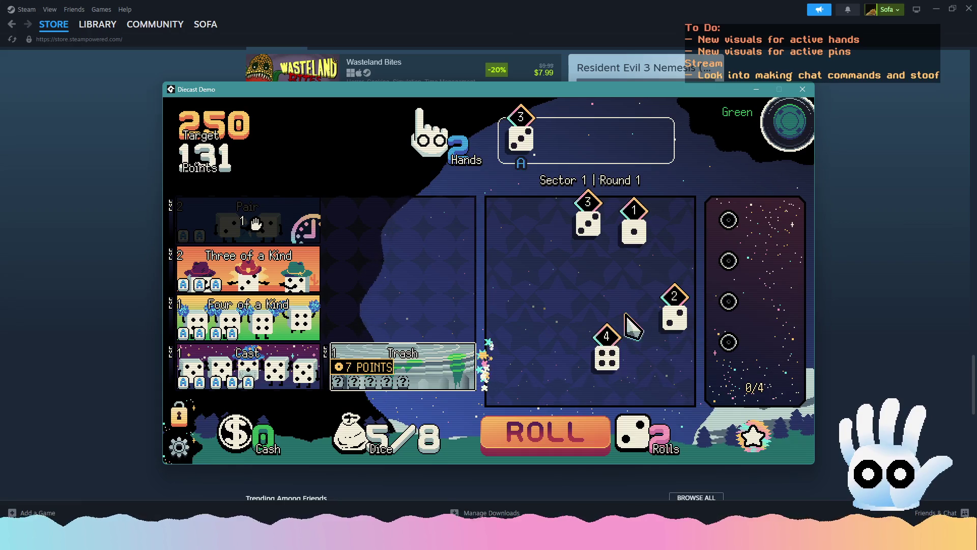
{"action": "left_click", "coordinate": [588, 224]}
{"action": "left_click", "coordinate": [586, 438]}
{"action": "left_click", "coordinate": [522, 367]}
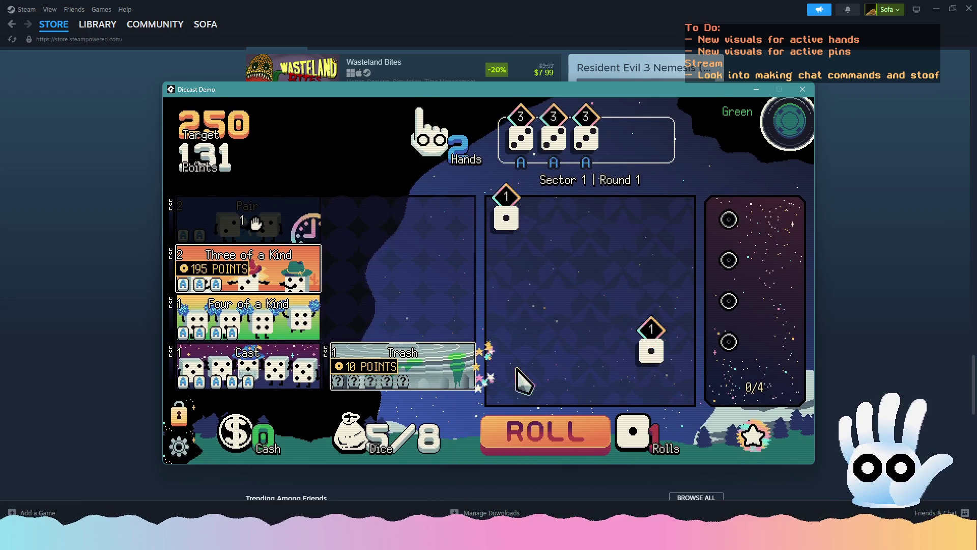
{"action": "left_click", "coordinate": [563, 432]}
{"action": "left_click", "coordinate": [651, 295]}
{"action": "left_click", "coordinate": [305, 326]}
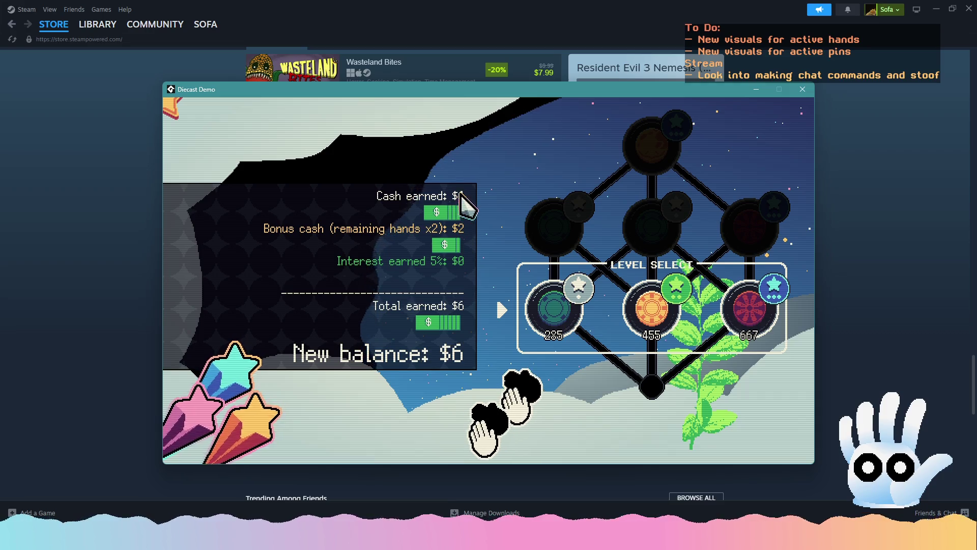
- Go from the cash summary to the shop, take the $4 Deuces hand, and exit into Round 2
{"action": "left_click", "coordinate": [639, 306]}
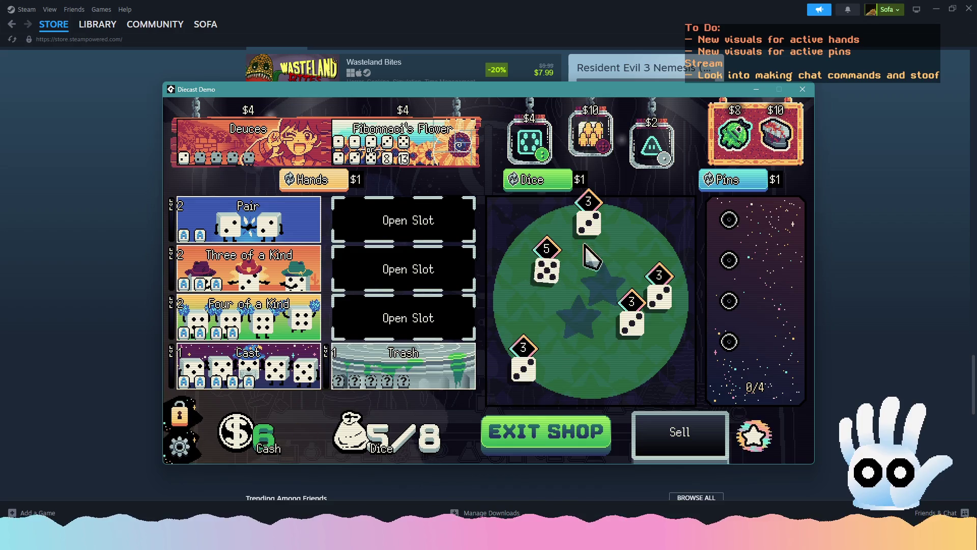
{"action": "mouse_move", "coordinate": [348, 146]}
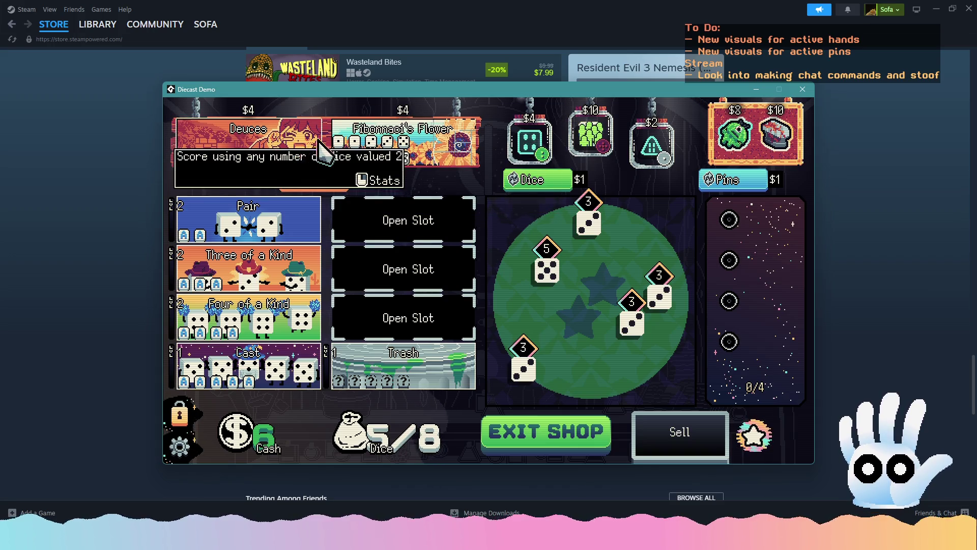
{"action": "left_click", "coordinate": [557, 435]}
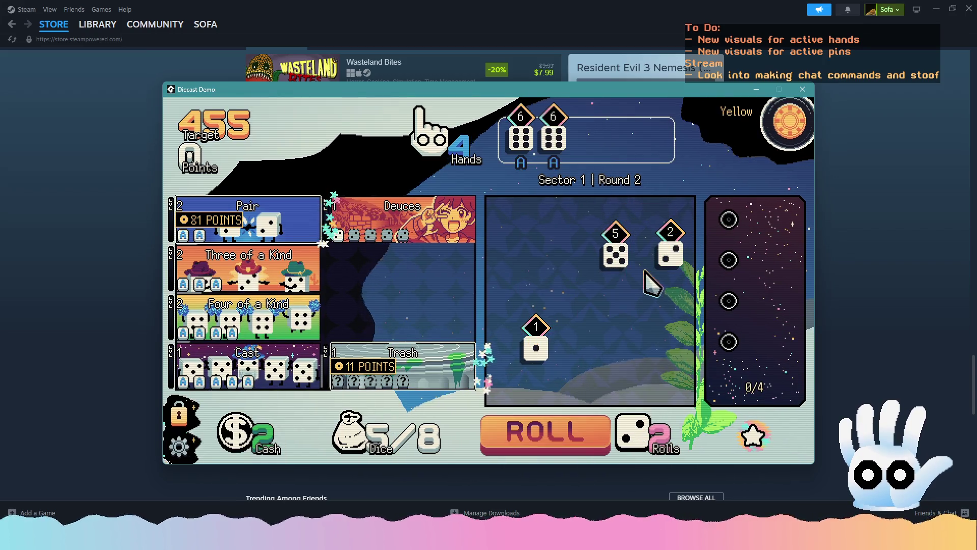
- Roll twice and score the two 6s as a Pair
{"action": "key", "text": "space"}
{"action": "left_click", "coordinate": [598, 435]}
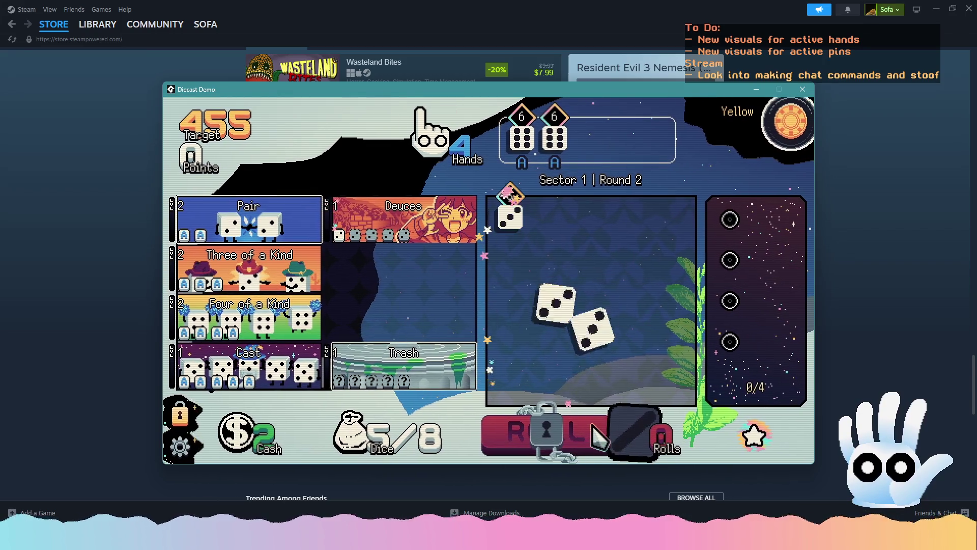
{"action": "left_click", "coordinate": [254, 219]}
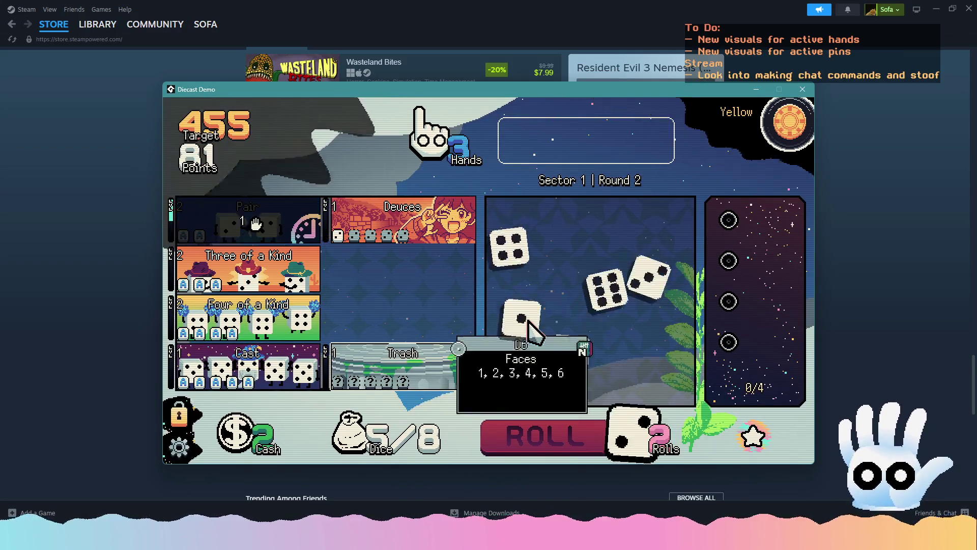
- Reroll while holding a pair of 2s, then a pair of 6s
{"action": "left_click", "coordinate": [615, 278]}
{"action": "left_click", "coordinate": [550, 430]}
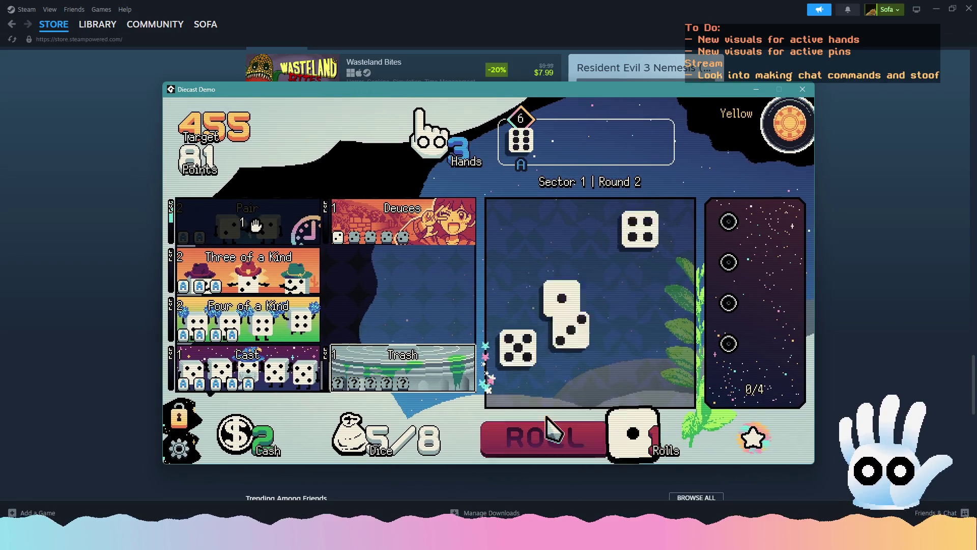
{"action": "left_click", "coordinate": [562, 255]}
{"action": "left_click", "coordinate": [562, 242]}
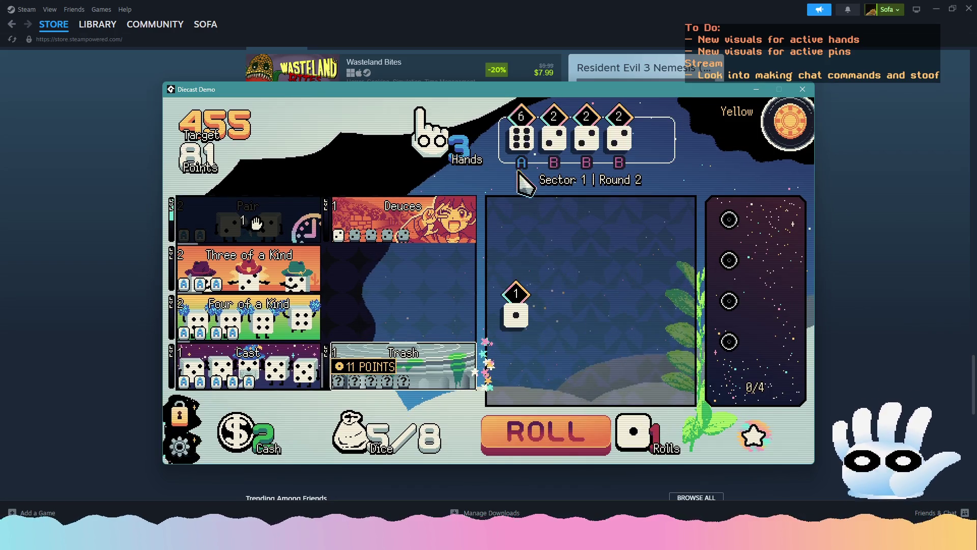
{"action": "left_click", "coordinate": [522, 137]}
{"action": "left_click", "coordinate": [552, 438]}
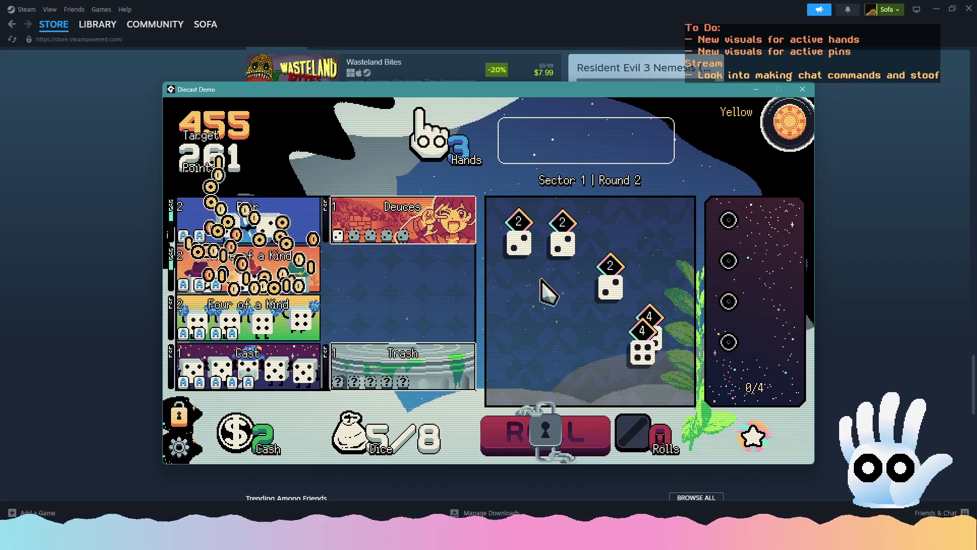
{"action": "left_click", "coordinate": [560, 275]}
{"action": "left_click", "coordinate": [610, 298]}
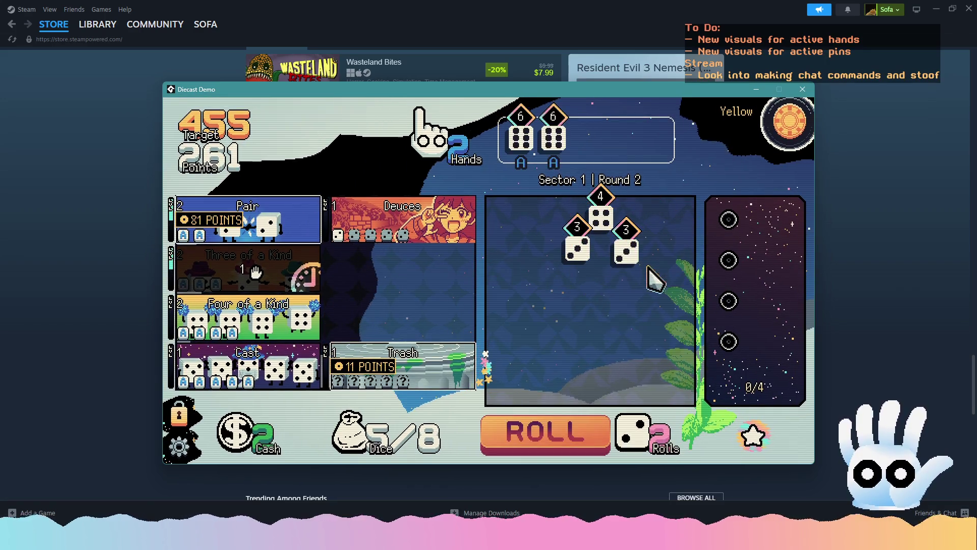
{"action": "left_click", "coordinate": [563, 430]}
{"action": "left_click", "coordinate": [569, 427]}
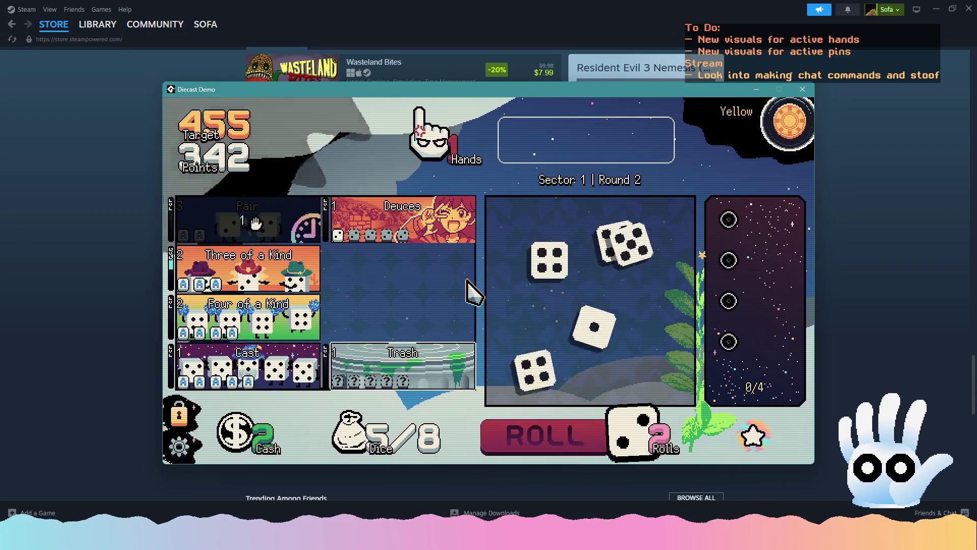
- Keep rerolling, then play a 4, 1 and 3 as the final Trash hand at 342 points
{"action": "left_click", "coordinate": [625, 291]}
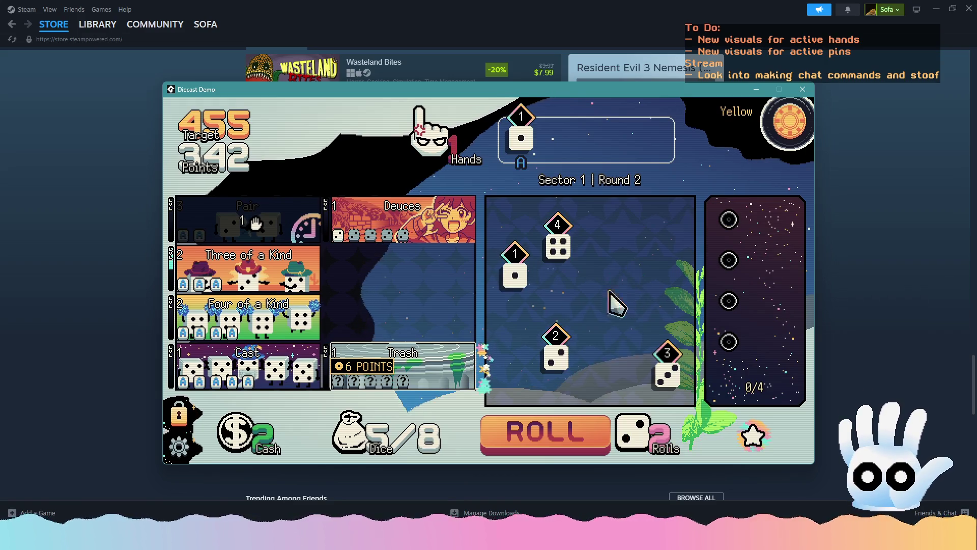
{"action": "left_click", "coordinate": [515, 276]}
{"action": "left_click", "coordinate": [545, 432]}
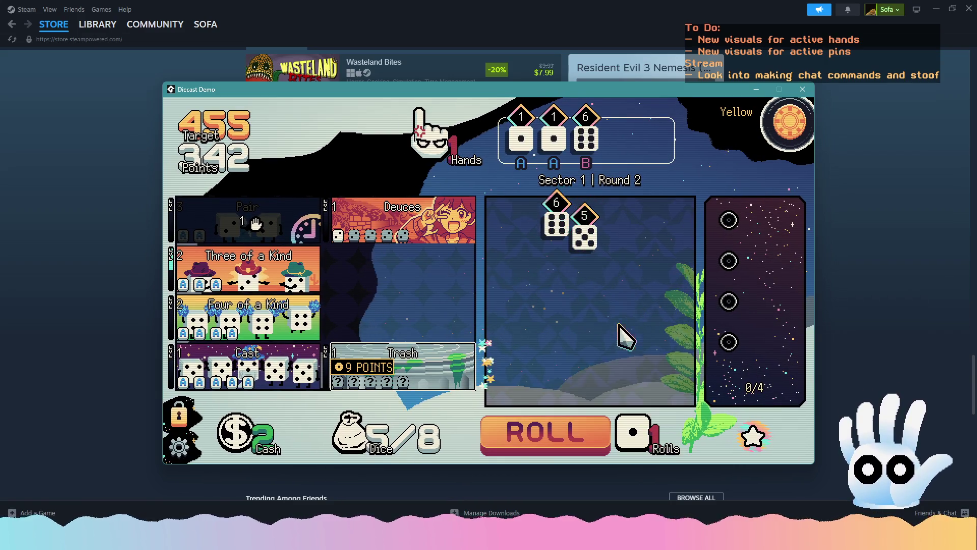
{"action": "left_click", "coordinate": [556, 224]}
{"action": "left_click", "coordinate": [554, 139]}
{"action": "left_click", "coordinate": [521, 138]}
{"action": "left_click", "coordinate": [560, 431]}
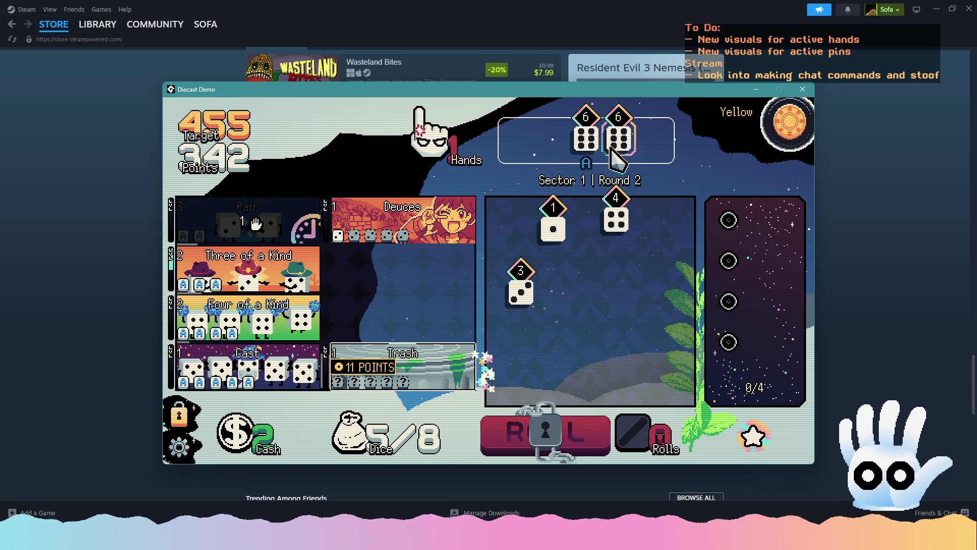
{"action": "left_click", "coordinate": [616, 220]}
{"action": "left_click", "coordinate": [553, 229]}
{"action": "left_click", "coordinate": [520, 292]}
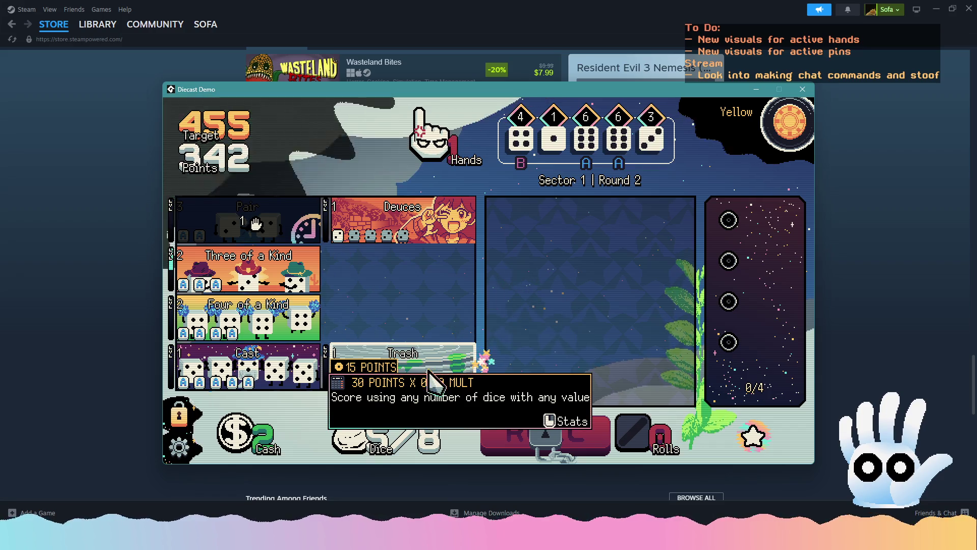
{"action": "left_click", "coordinate": [431, 379]}
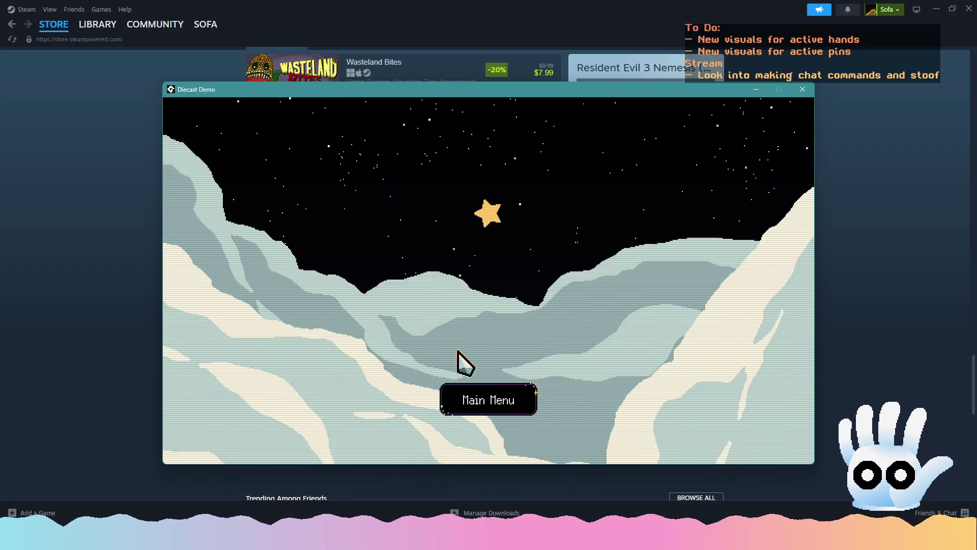
- Quit Diecast Demo from its main menu and switch back to GameMaker
{"action": "left_click", "coordinate": [471, 398]}
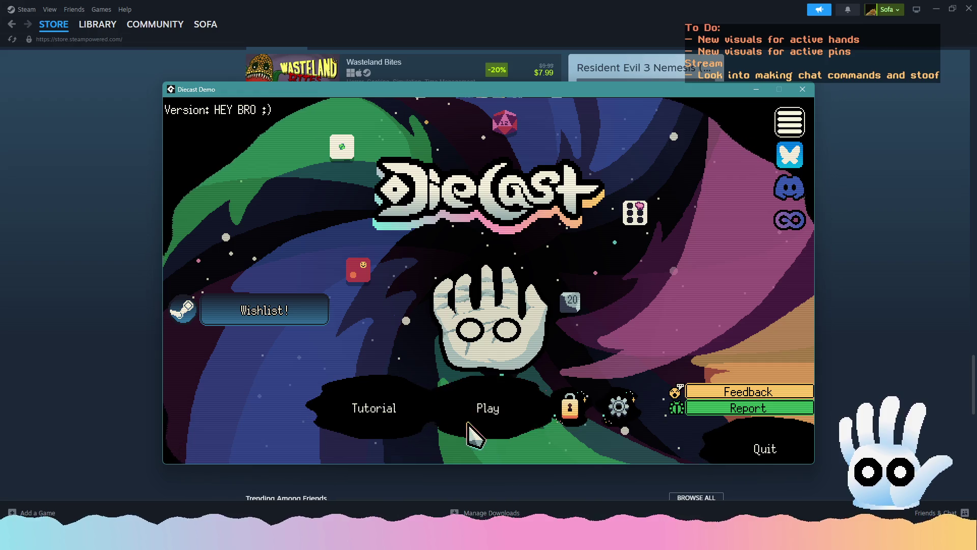
{"action": "left_click", "coordinate": [773, 447]}
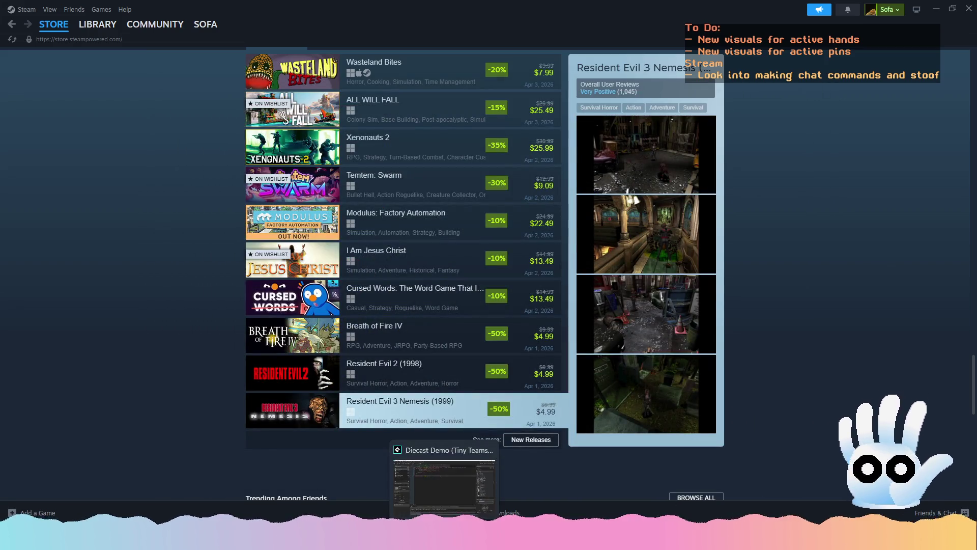
{"action": "left_click", "coordinate": [443, 464]}
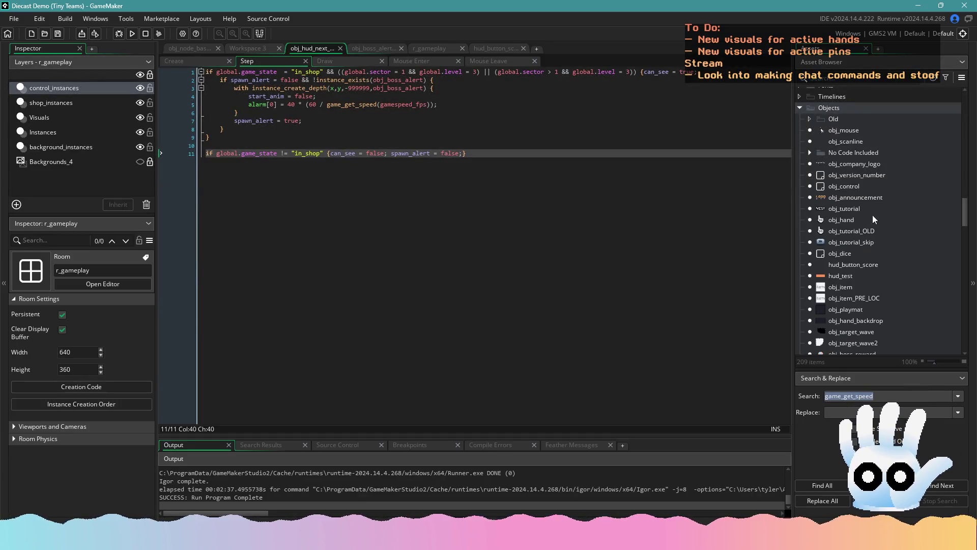
- Search obj_control's events for cash and open the Room Start code that assigns it
{"action": "scroll", "coordinate": [872, 214], "scroll_direction": "up", "scroll_amount": 3}
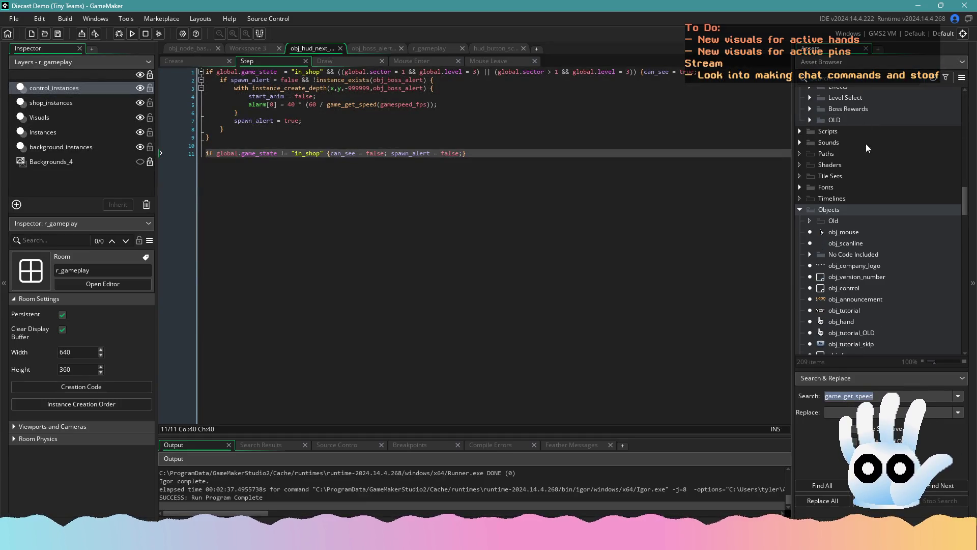
{"action": "right_click", "coordinate": [848, 289]}
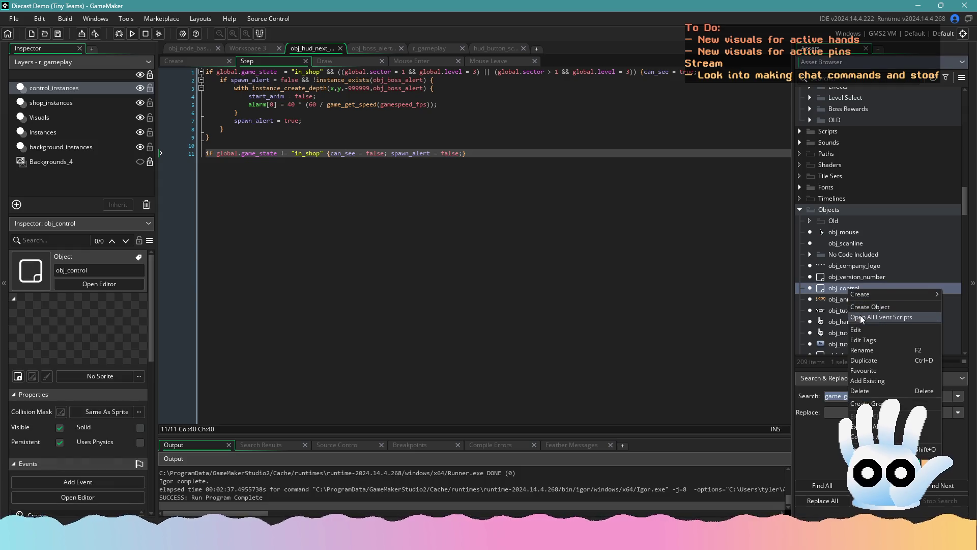
{"action": "left_click", "coordinate": [860, 311]}
{"action": "left_click", "coordinate": [209, 63]}
{"action": "left_click", "coordinate": [234, 60]}
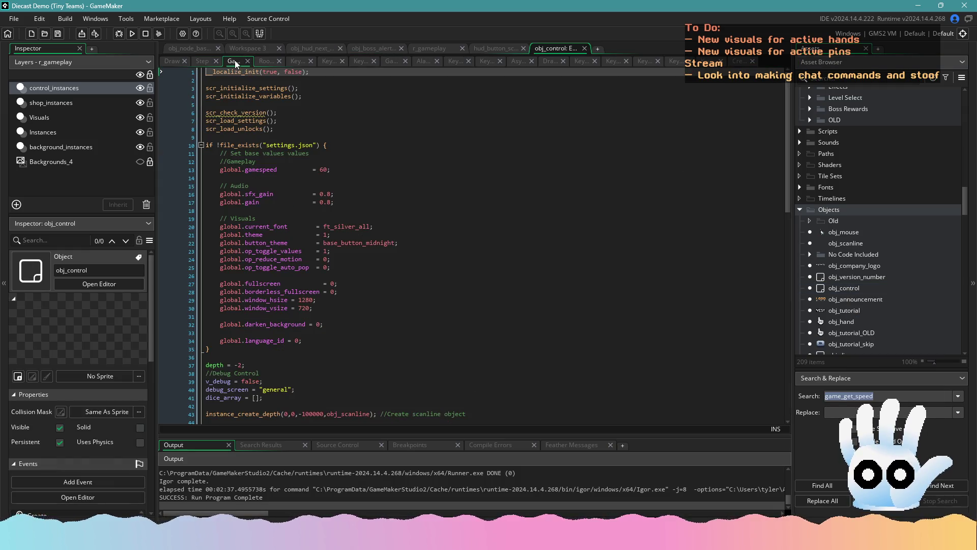
{"action": "left_click", "coordinate": [336, 194]}
{"action": "type", "text": "bae"}
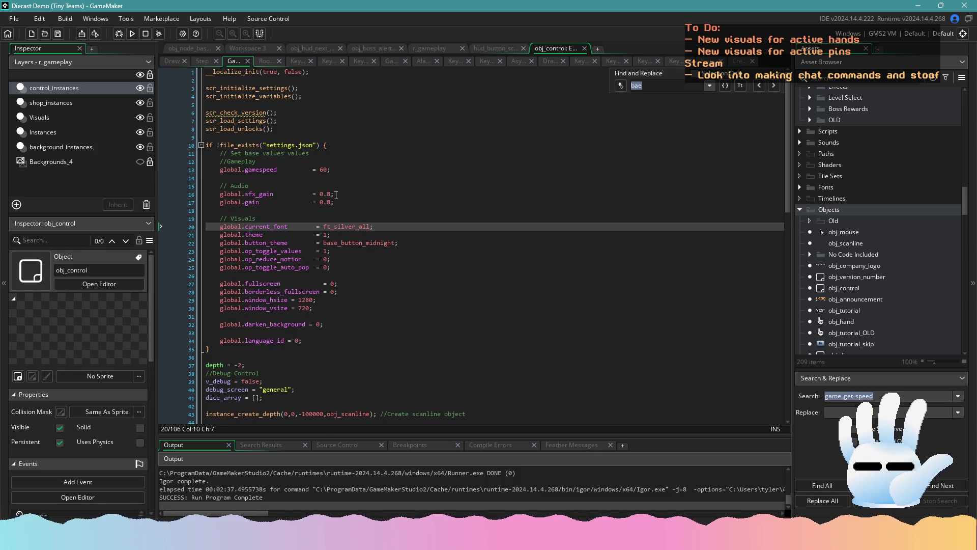
{"action": "type", "text": "cash ="}
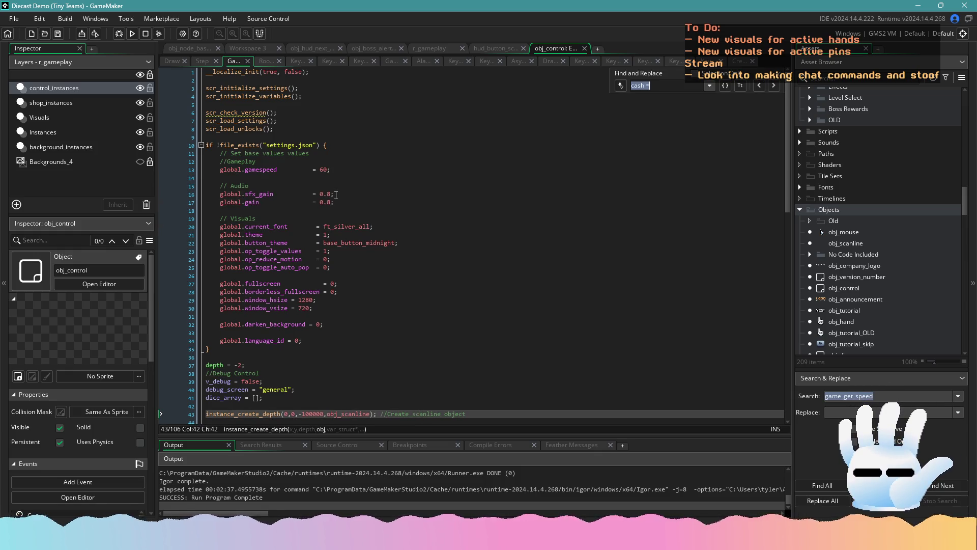
{"action": "left_click", "coordinate": [802, 486]}
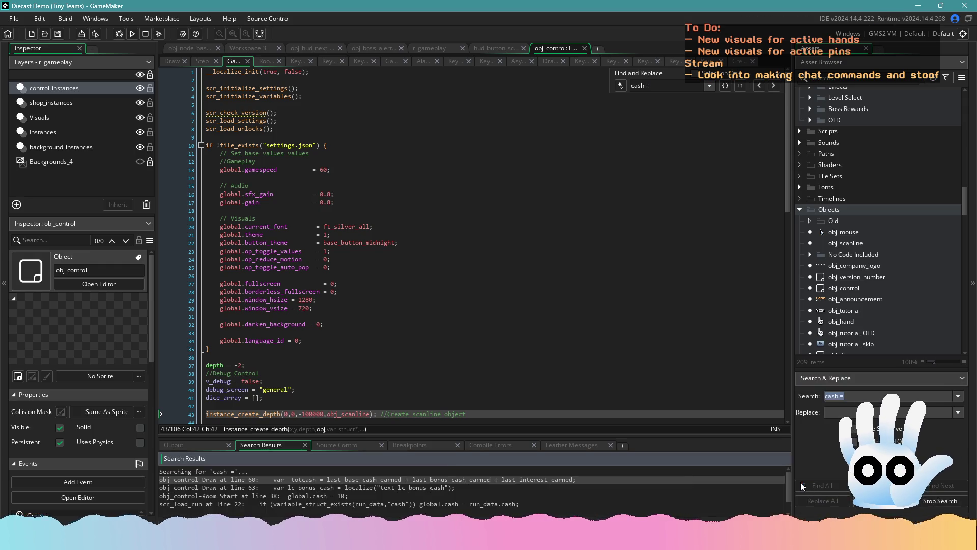
{"action": "scroll", "coordinate": [393, 494], "scroll_direction": "down", "scroll_amount": 1}
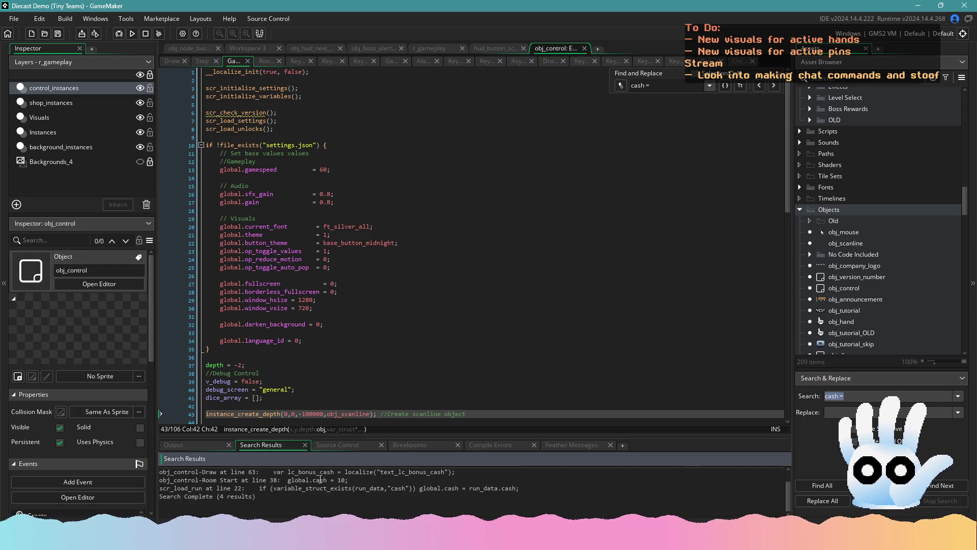
{"action": "double_click", "coordinate": [318, 480]}
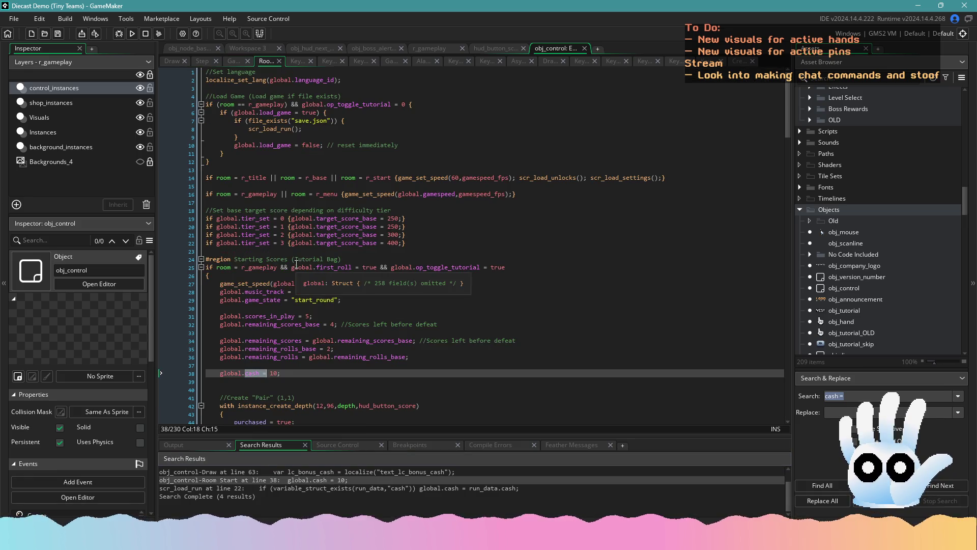
- Paste 'global.cash = 10;' below the Default Bag rolls line
{"action": "scroll", "coordinate": [296, 263], "scroll_direction": "down", "scroll_amount": 20}
{"action": "scroll", "coordinate": [333, 318], "scroll_direction": "up", "scroll_amount": 14}
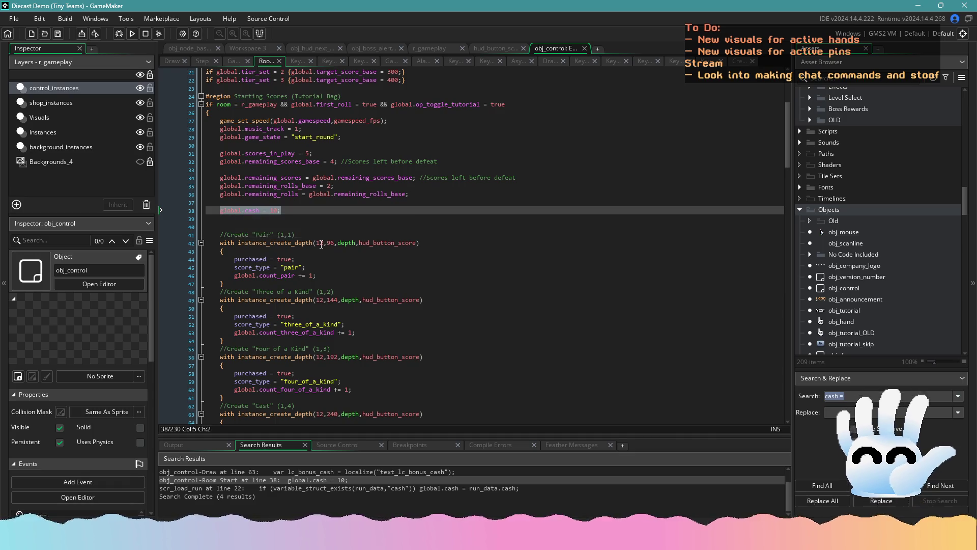
{"action": "scroll", "coordinate": [321, 245], "scroll_direction": "down", "scroll_amount": 15}
{"action": "left_click", "coordinate": [429, 280]}
{"action": "left_click", "coordinate": [428, 278]}
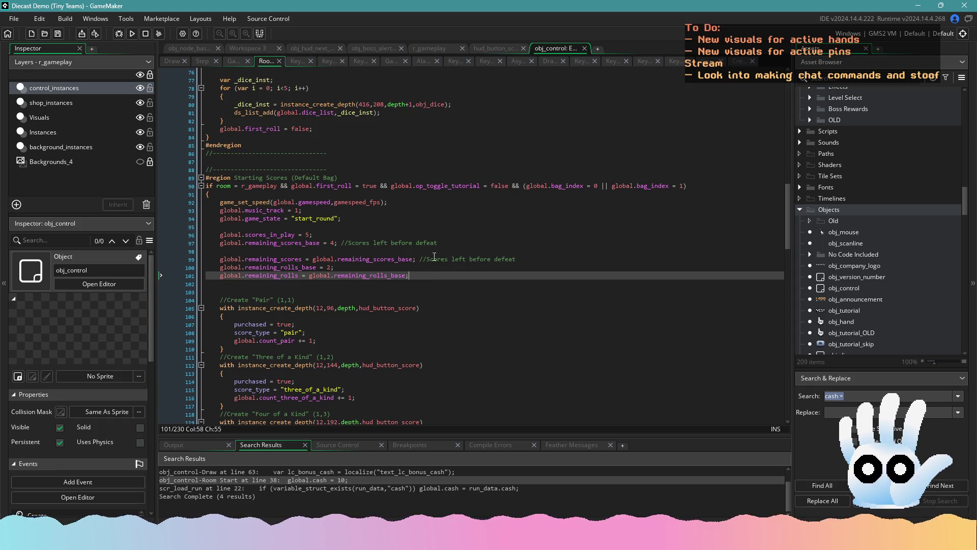
{"action": "key", "text": "Return"}
{"action": "key", "text": "Return"}
{"action": "type", "text": "global.cash = 10;"}
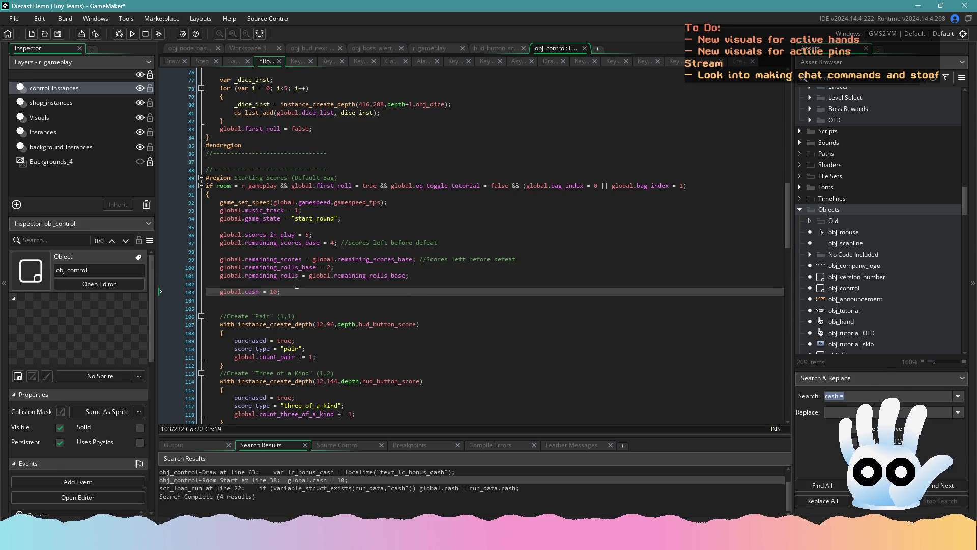
- Paste the cash line below the 100 Bag rolls line, set it to 0, and run the build
{"action": "scroll", "coordinate": [318, 298], "scroll_direction": "down", "scroll_amount": 20}
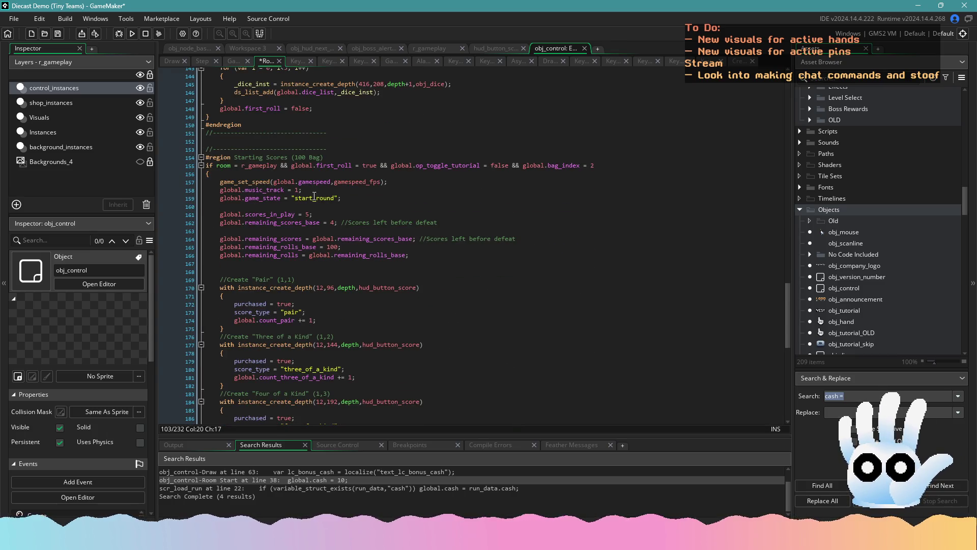
{"action": "left_click", "coordinate": [420, 259]}
{"action": "key", "text": "Return"}
{"action": "key", "text": "Return"}
{"action": "type", "text": "global.cash = 10;"}
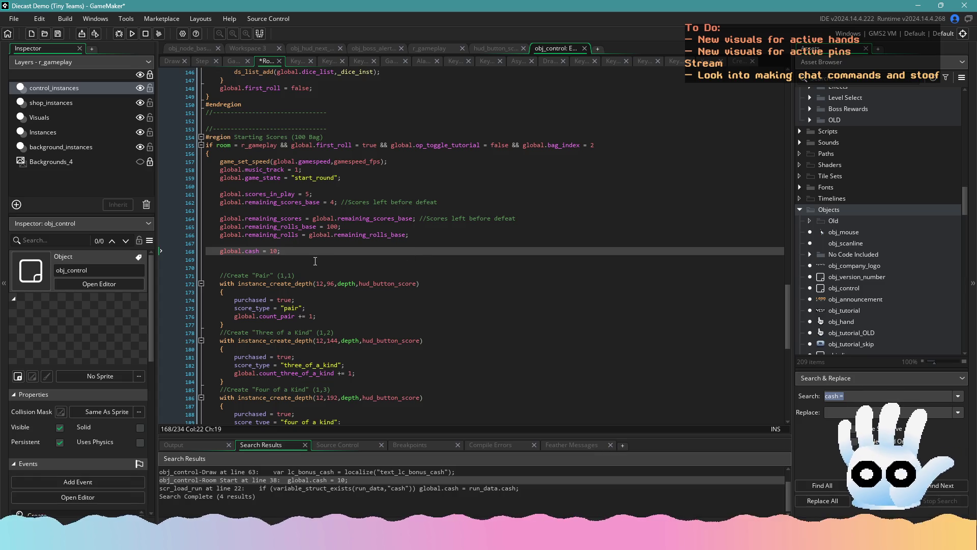
{"action": "type", "text": "0"}
{"action": "scroll", "coordinate": [270, 253], "scroll_direction": "down", "scroll_amount": 15}
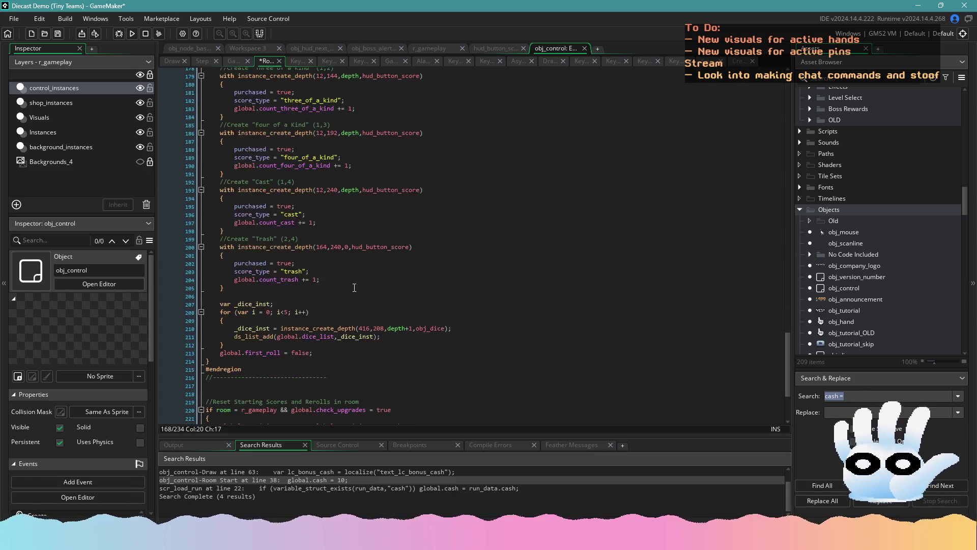
{"action": "left_click", "coordinate": [135, 35]}
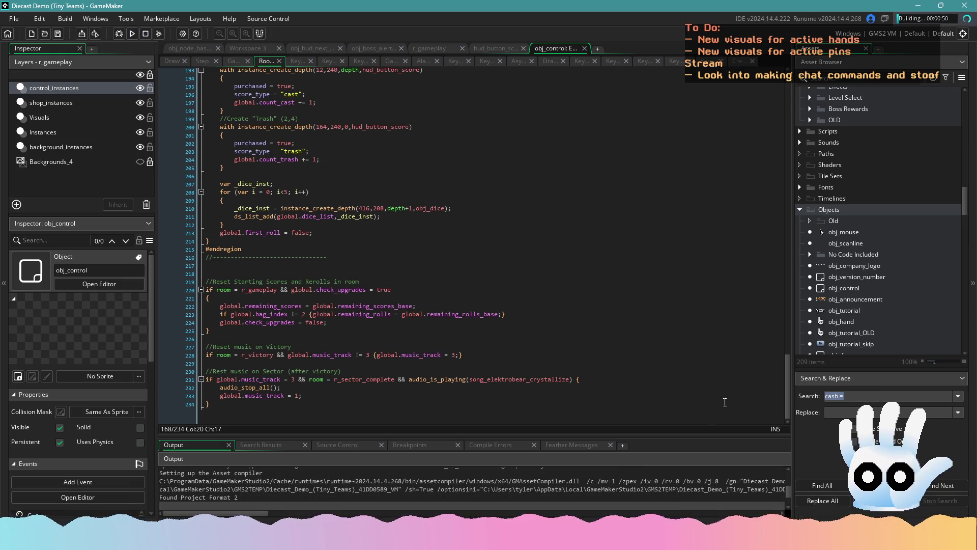
- Wait for the rebuilt Diecast Demo to compile and open on its Tutorial/Play title menu
{"action": "scroll", "coordinate": [777, 83], "scroll_direction": "up", "scroll_amount": 20}
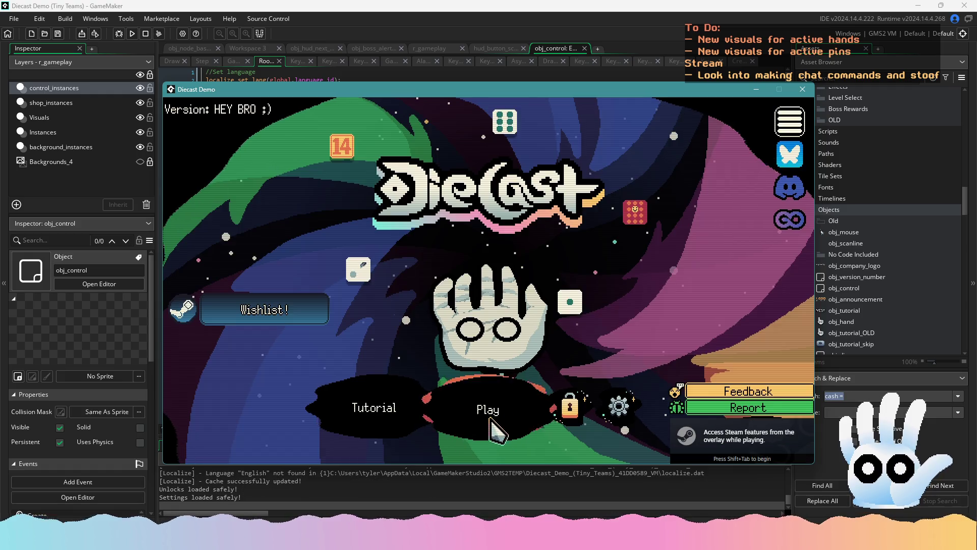
- Start a fresh run and score a pair of 2s
{"action": "left_click", "coordinate": [496, 407]}
{"action": "left_click", "coordinate": [496, 394]}
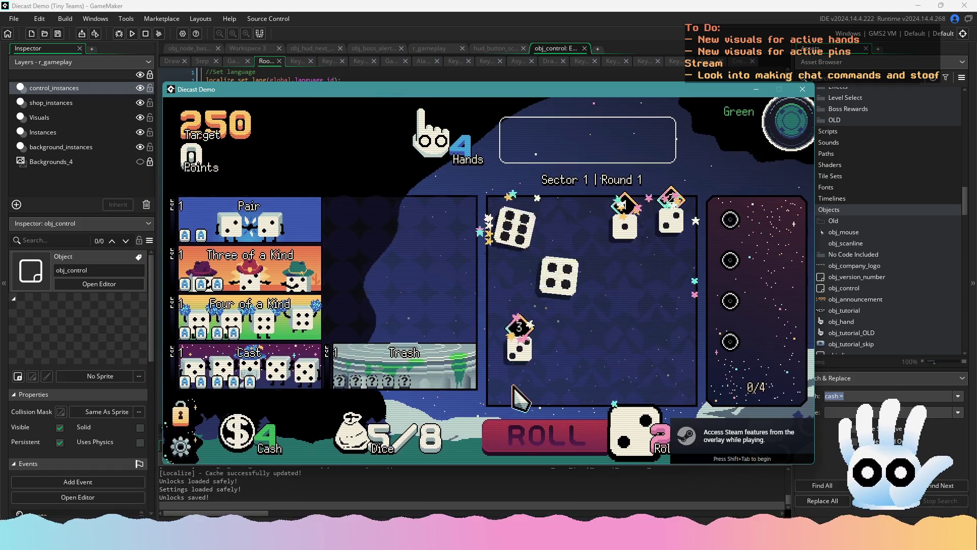
{"action": "left_click", "coordinate": [670, 220]}
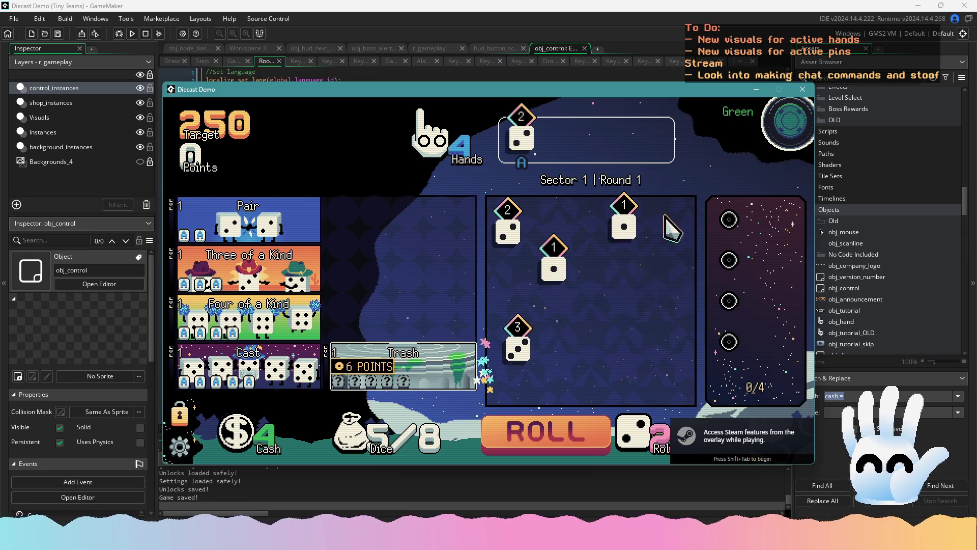
{"action": "left_click", "coordinate": [507, 230]}
{"action": "left_click", "coordinate": [547, 440]}
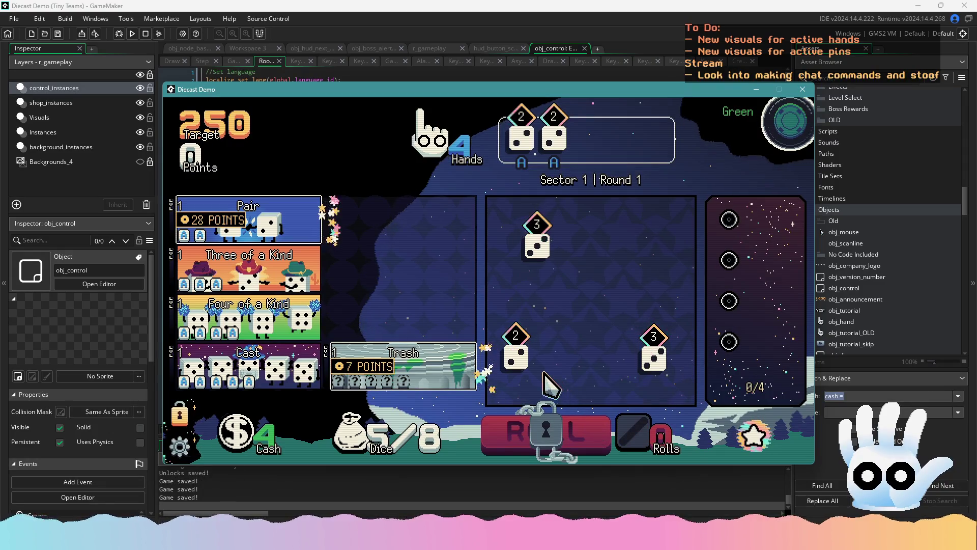
{"action": "left_click", "coordinate": [250, 219]}
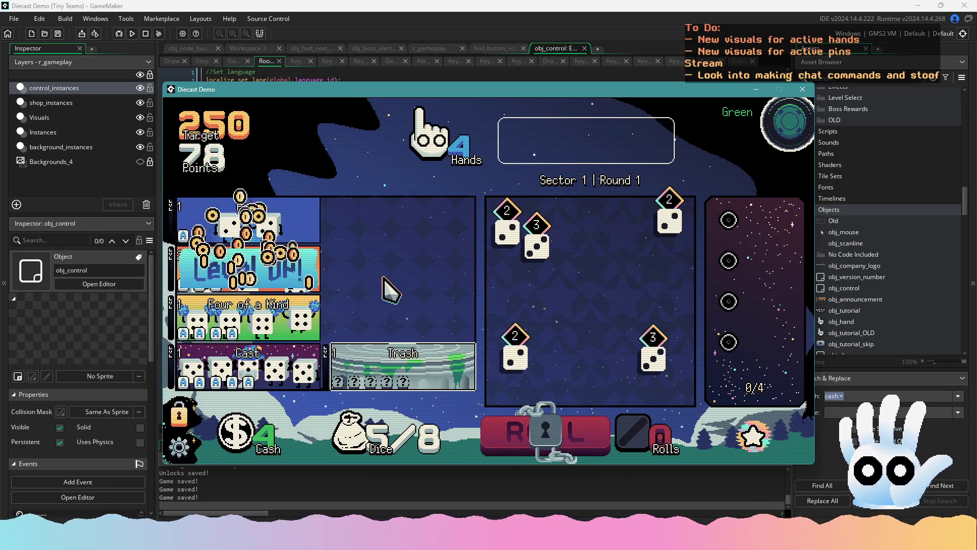
- Build another pair through several rerolls to beat the 250 target, then pick the Green level
{"action": "left_click", "coordinate": [661, 308]}
{"action": "left_click", "coordinate": [593, 356]}
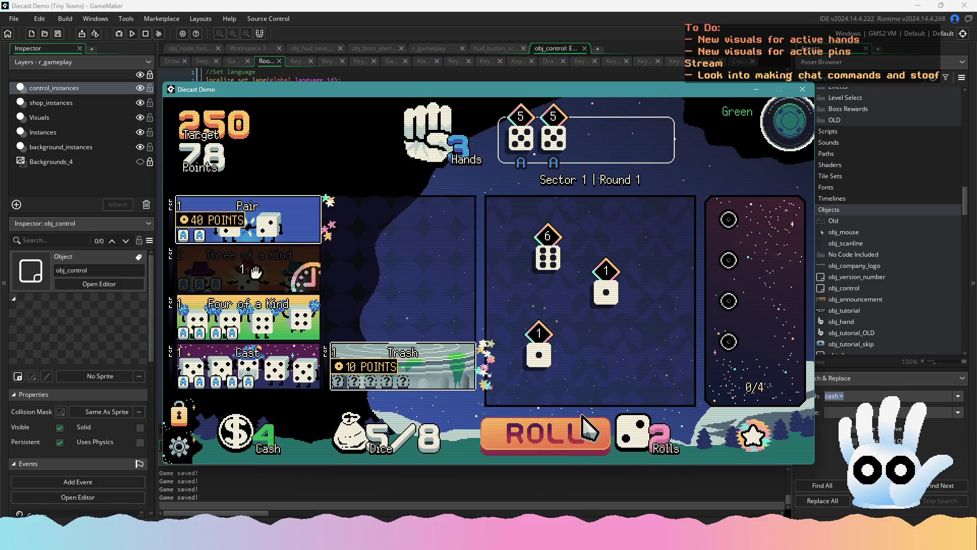
{"action": "left_click", "coordinate": [585, 428]}
{"action": "left_click", "coordinate": [585, 428]}
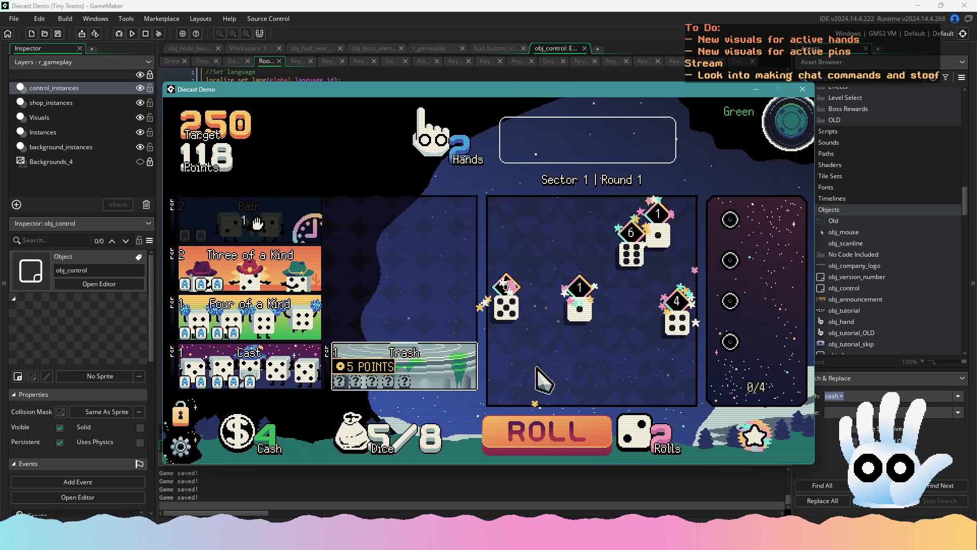
{"action": "left_click", "coordinate": [677, 328]}
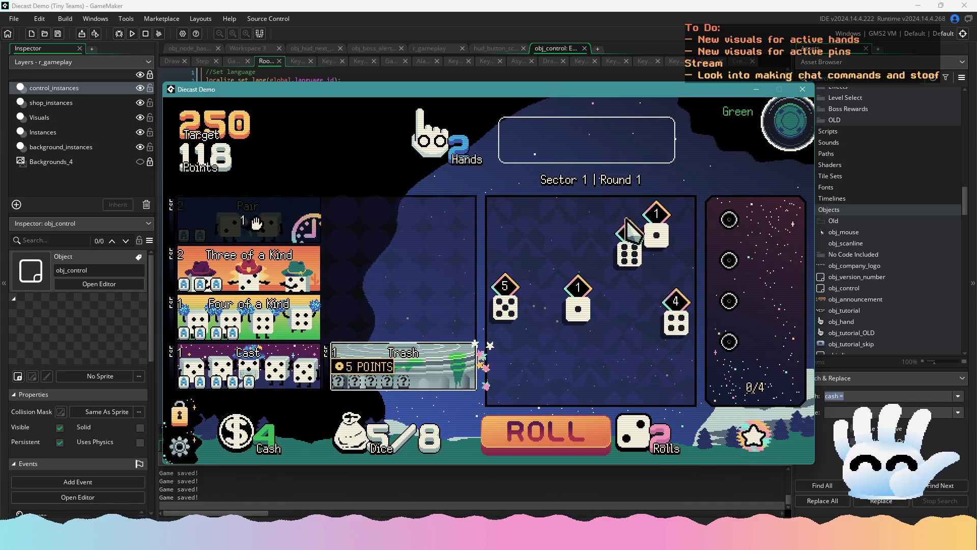
{"action": "left_click", "coordinate": [602, 416]}
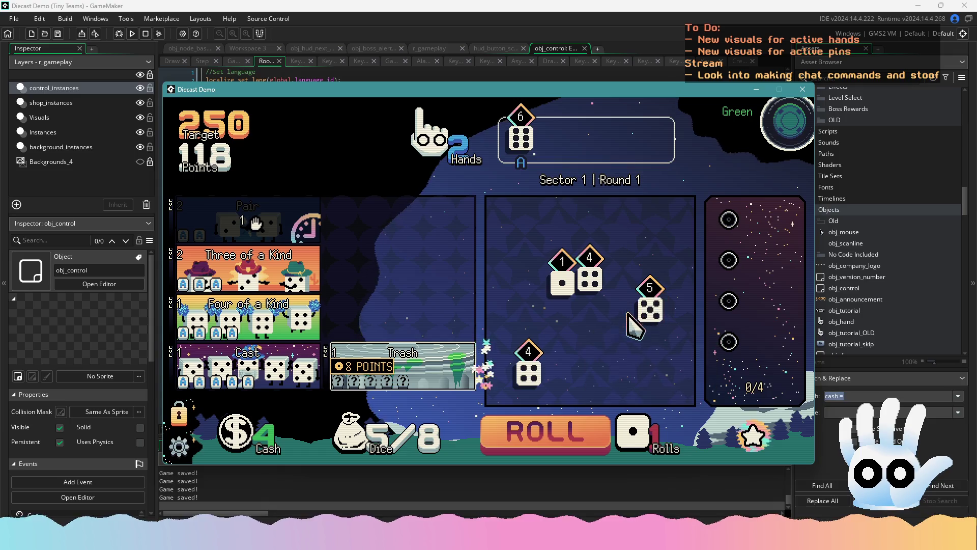
{"action": "left_click", "coordinate": [589, 279]}
{"action": "left_click", "coordinate": [538, 421]}
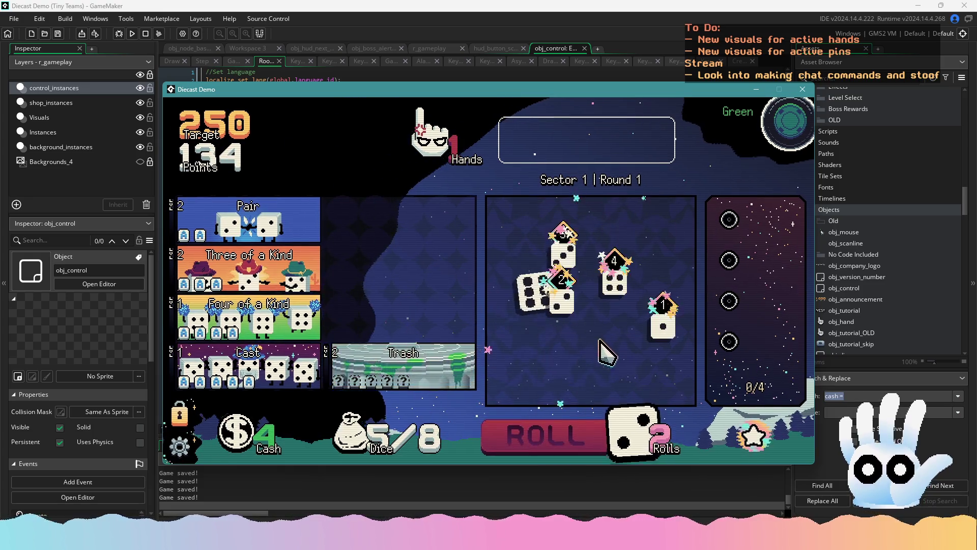
{"action": "left_click", "coordinate": [537, 293]}
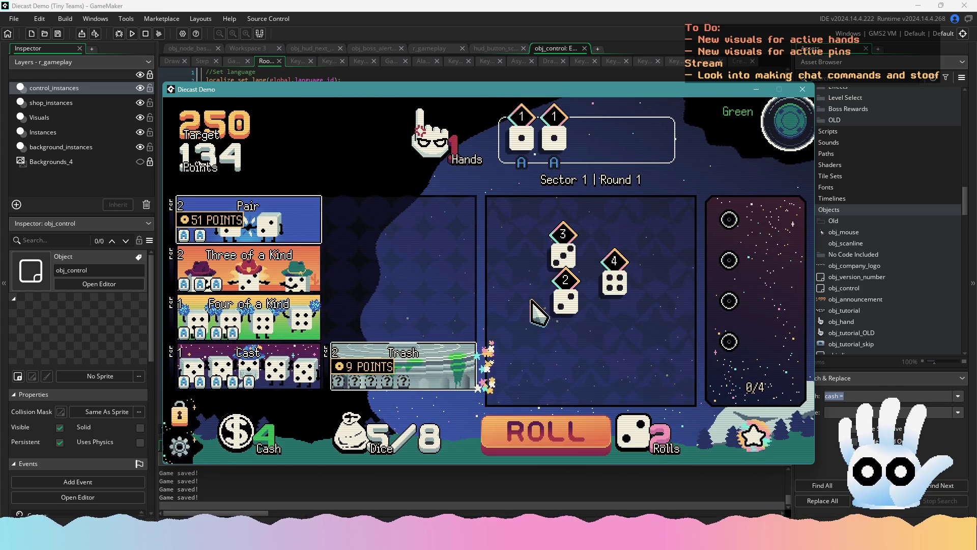
{"action": "left_click", "coordinate": [547, 425]}
{"action": "left_click", "coordinate": [585, 440]}
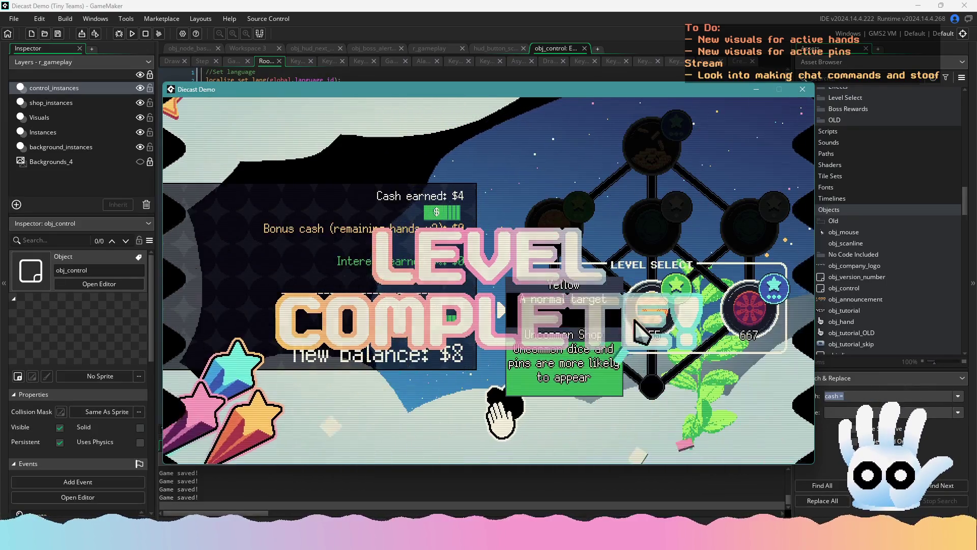
{"action": "left_click", "coordinate": [566, 321]}
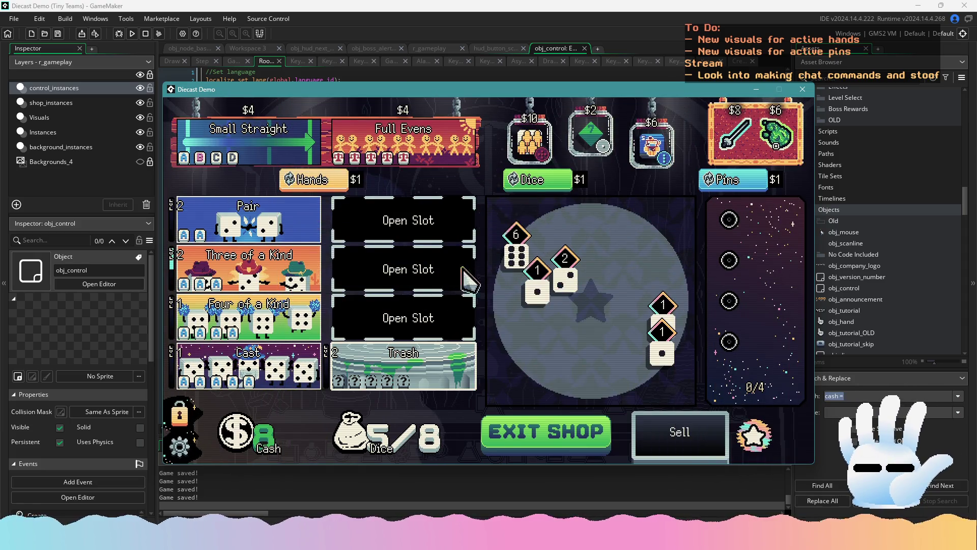
- Buy the $2 green die and leave the shop for Round 2
{"action": "mouse_move", "coordinate": [528, 139]}
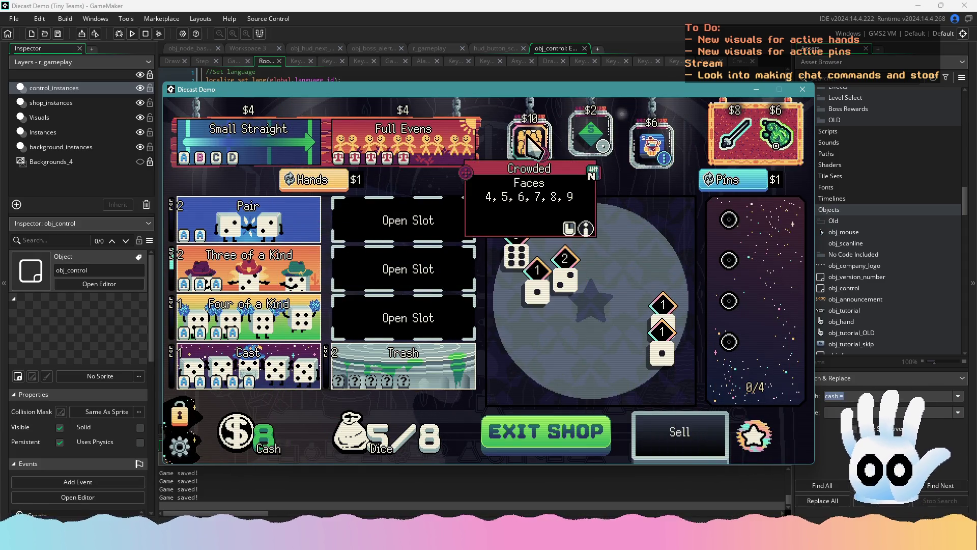
{"action": "left_click", "coordinate": [600, 145]}
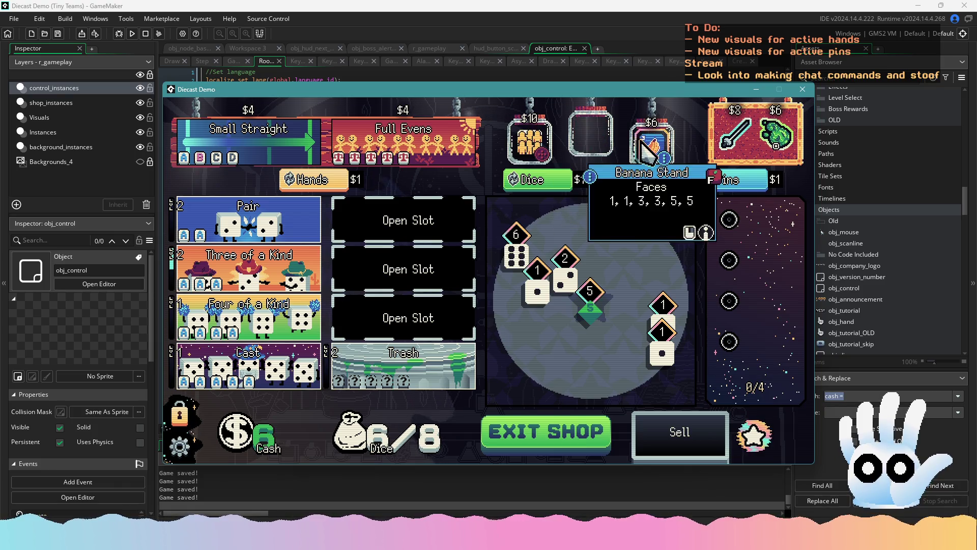
{"action": "left_click", "coordinate": [560, 432]}
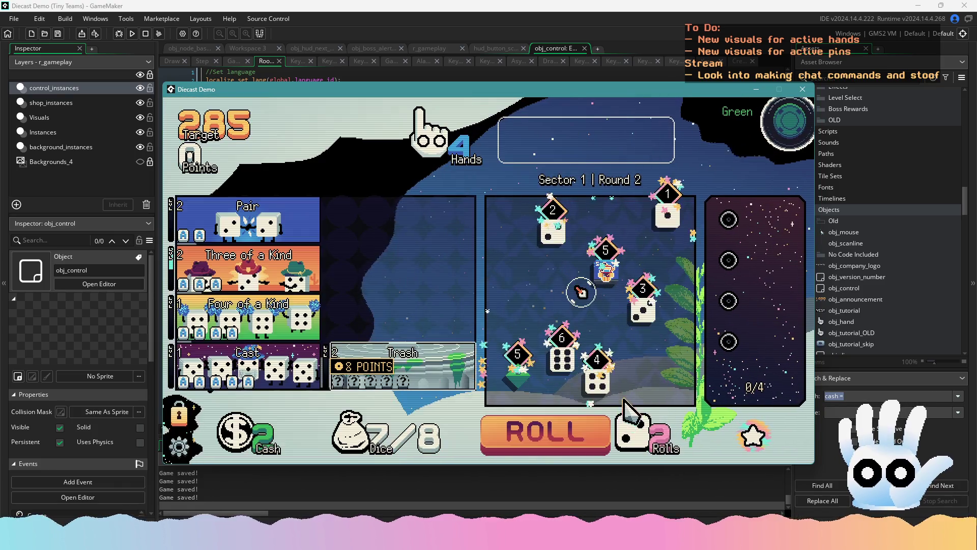
- Roll and score three 4s as Three of a Kind
{"action": "mouse_move", "coordinate": [604, 388]}
{"action": "left_click", "coordinate": [565, 433]}
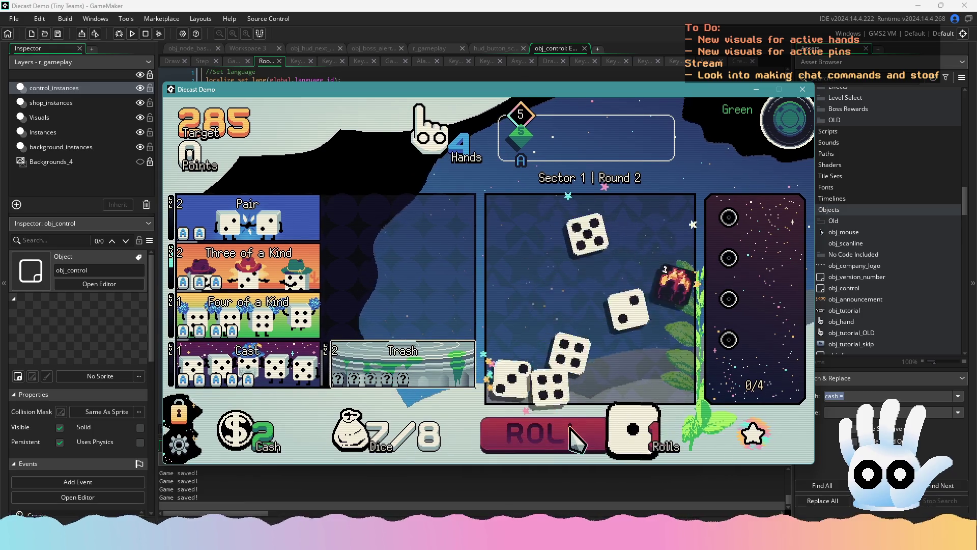
{"action": "mouse_move", "coordinate": [679, 363]}
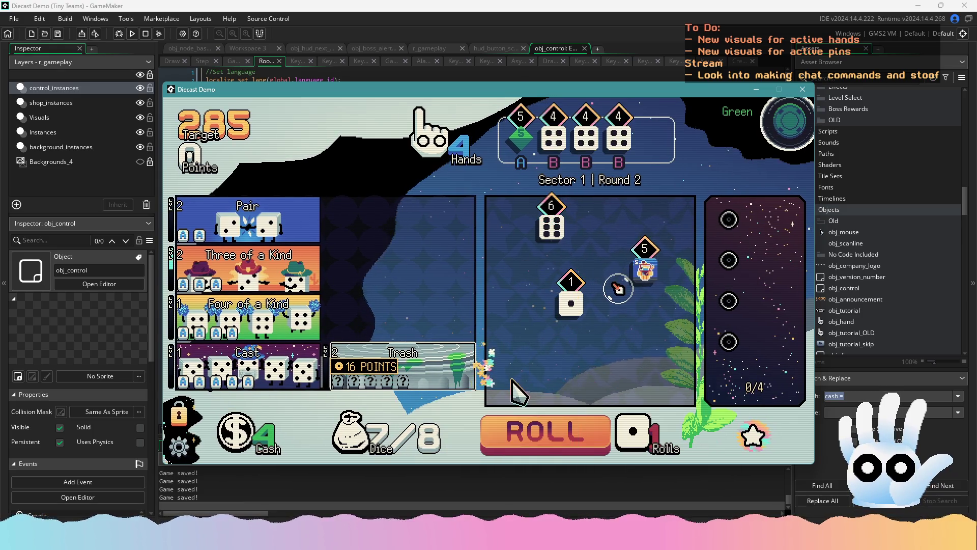
{"action": "left_click", "coordinate": [585, 430]}
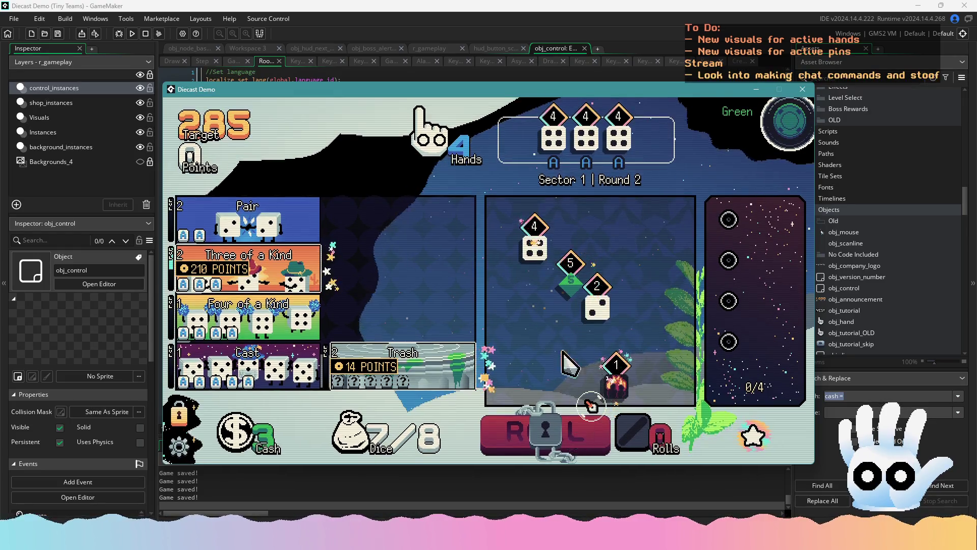
{"action": "left_click", "coordinate": [305, 269]}
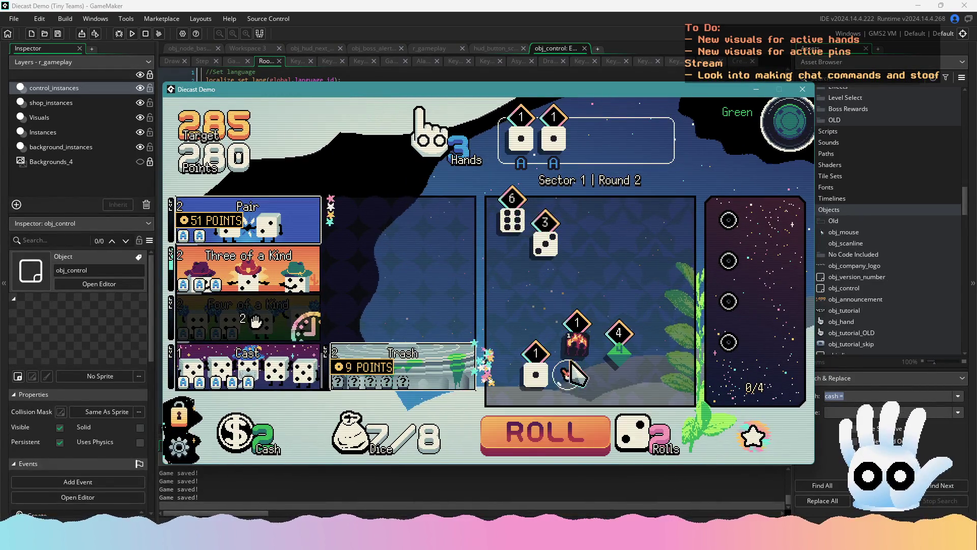
- Hold the Banana Stand die and 1s through rerolls, then score three 1s as Three of a Kind
{"action": "left_click", "coordinate": [582, 350]}
{"action": "left_click", "coordinate": [535, 352]}
{"action": "left_click", "coordinate": [547, 437]}
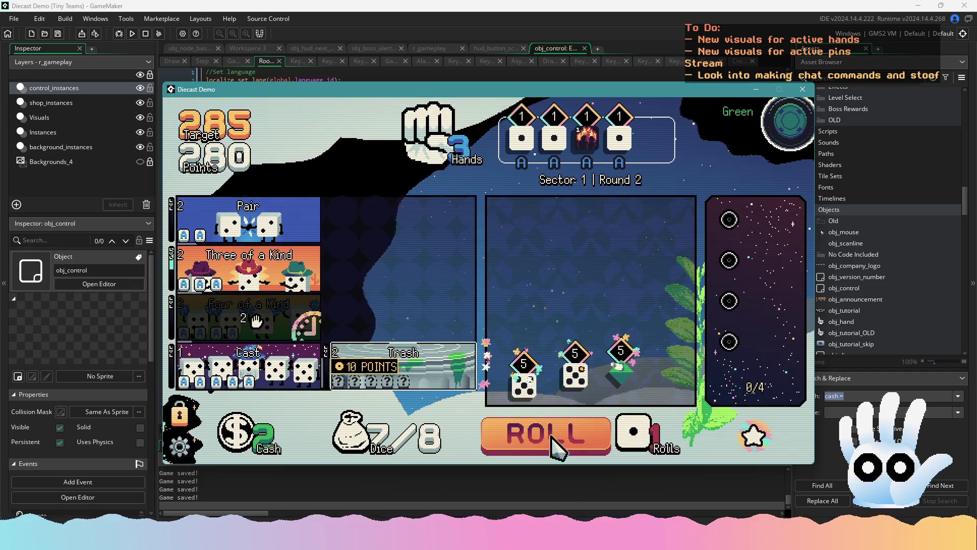
{"action": "left_click", "coordinate": [557, 445]}
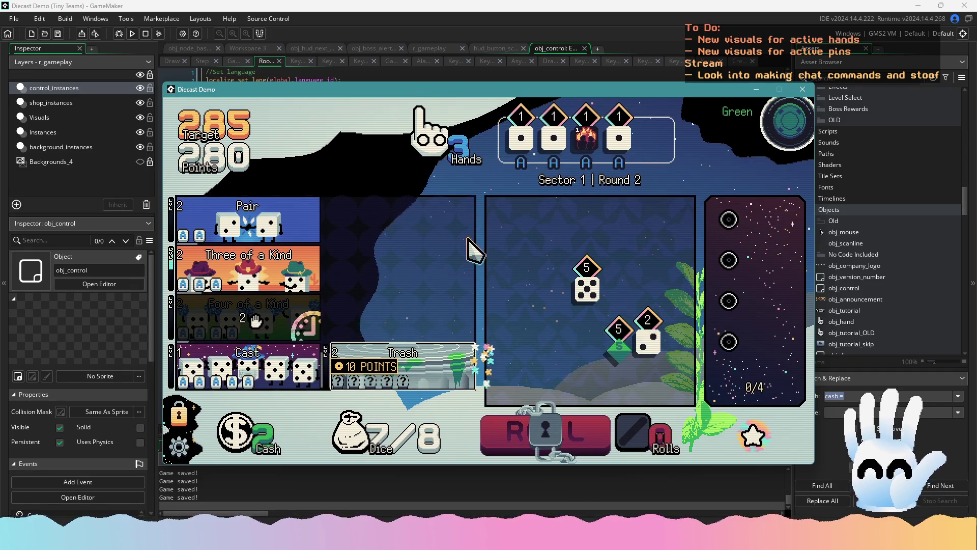
{"action": "left_click", "coordinate": [608, 144]}
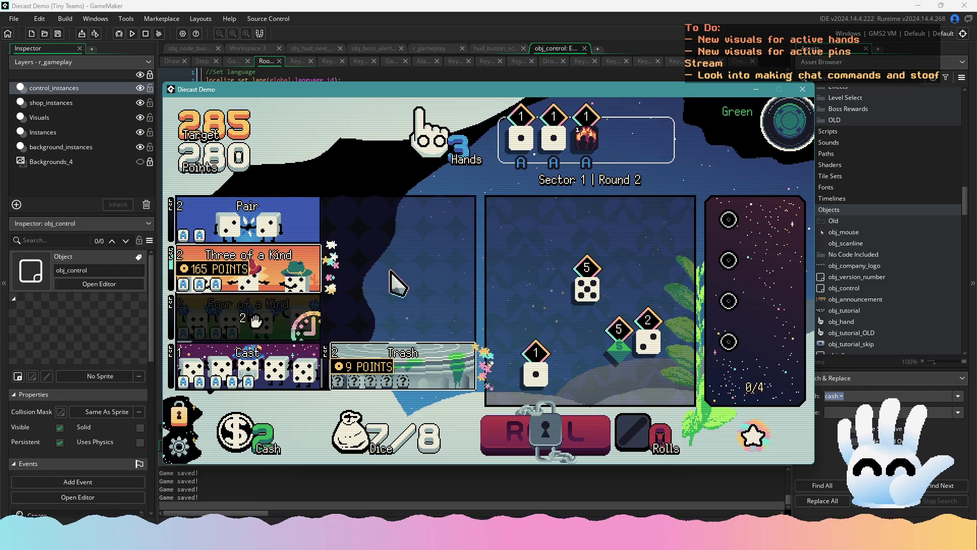
{"action": "left_click", "coordinate": [390, 271]}
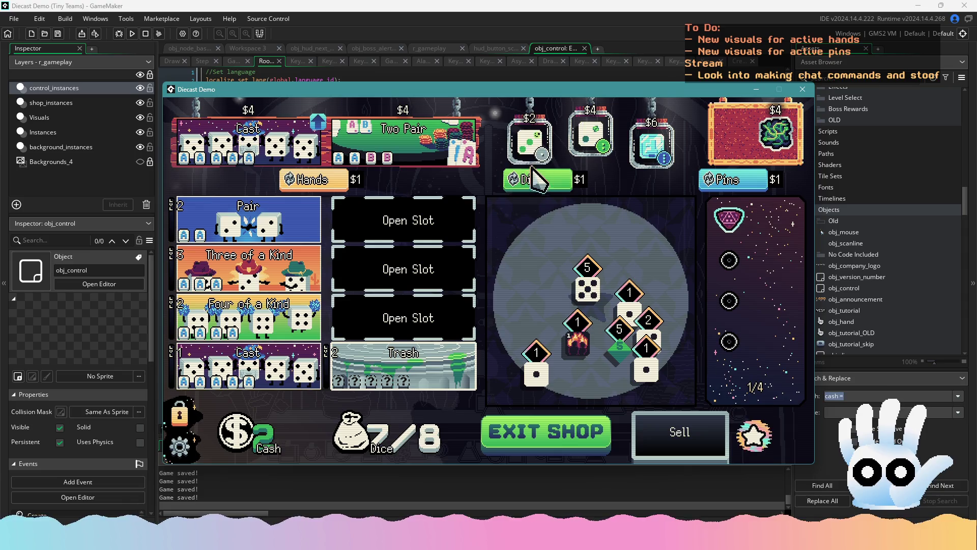
- Begin Round 3, roll twice, and score a Four of a Kind
{"action": "left_click", "coordinate": [565, 433]}
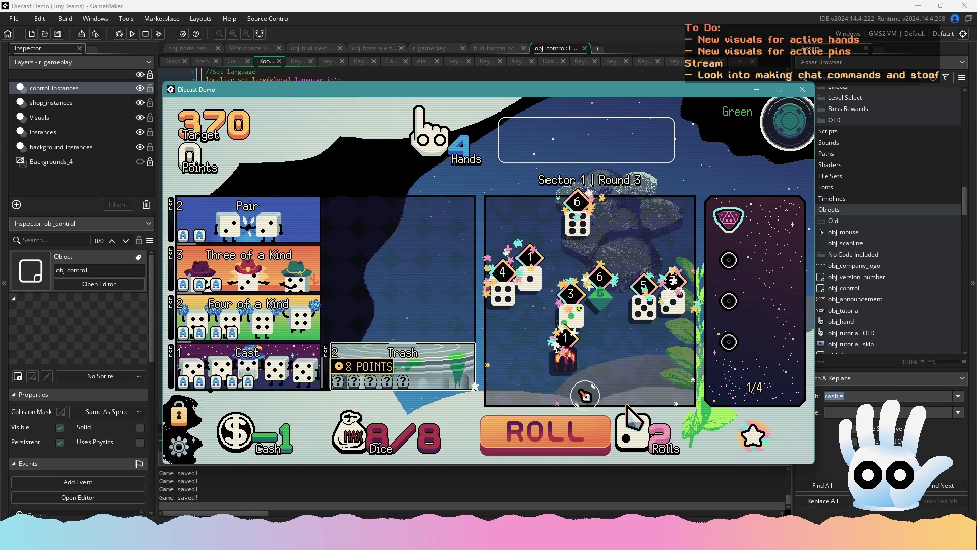
{"action": "left_click", "coordinate": [564, 418]}
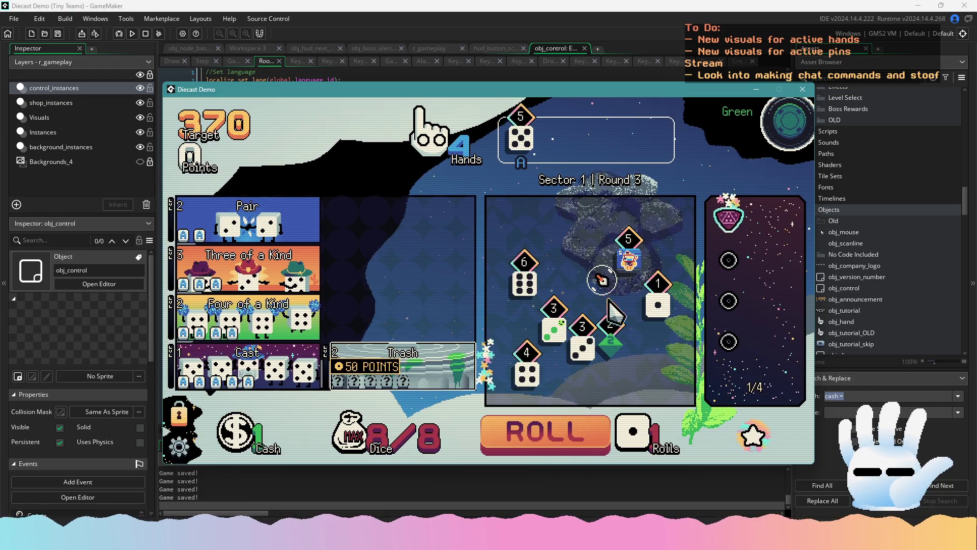
{"action": "left_click", "coordinate": [581, 416]}
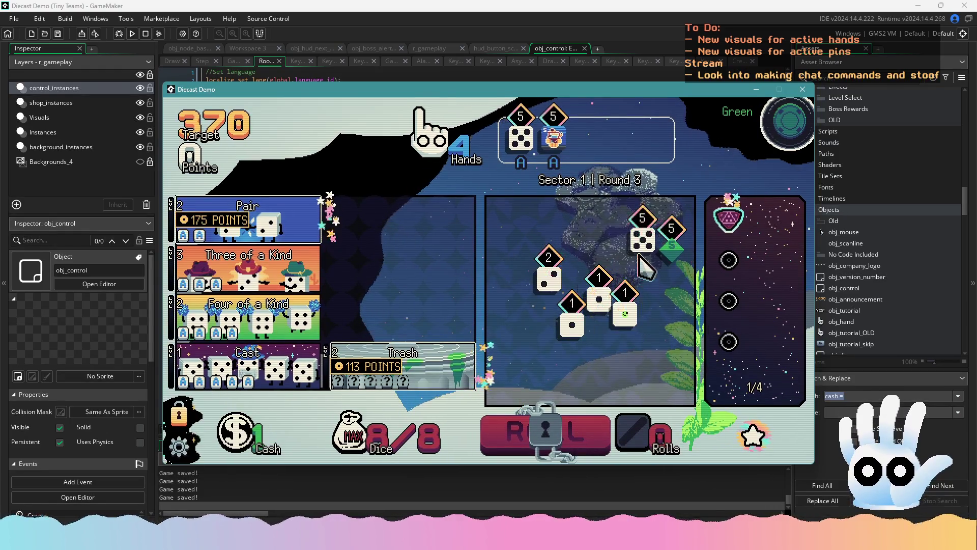
{"action": "left_click", "coordinate": [306, 318]}
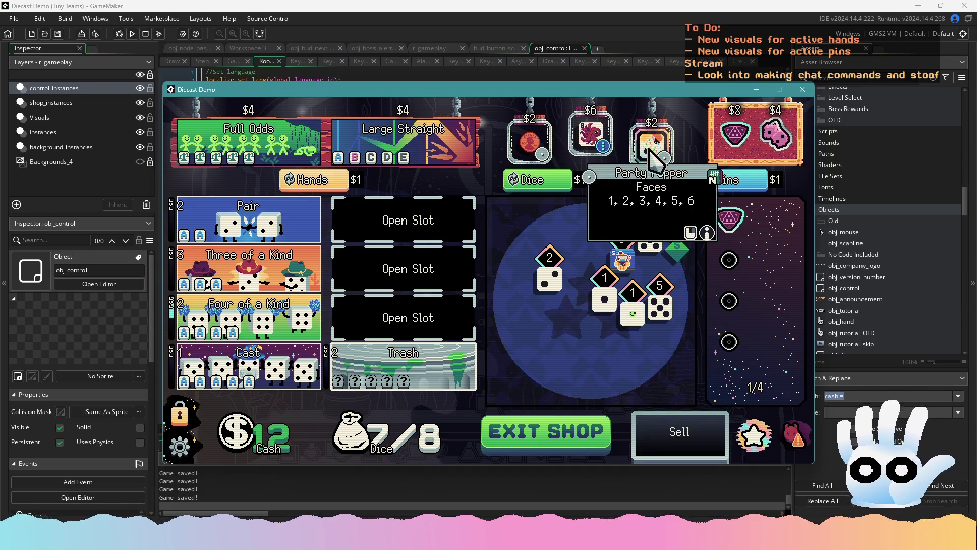
- Exit the shop into Round 4 against Greed, viewing and closing the icon grid overview
{"action": "left_click", "coordinate": [545, 437]}
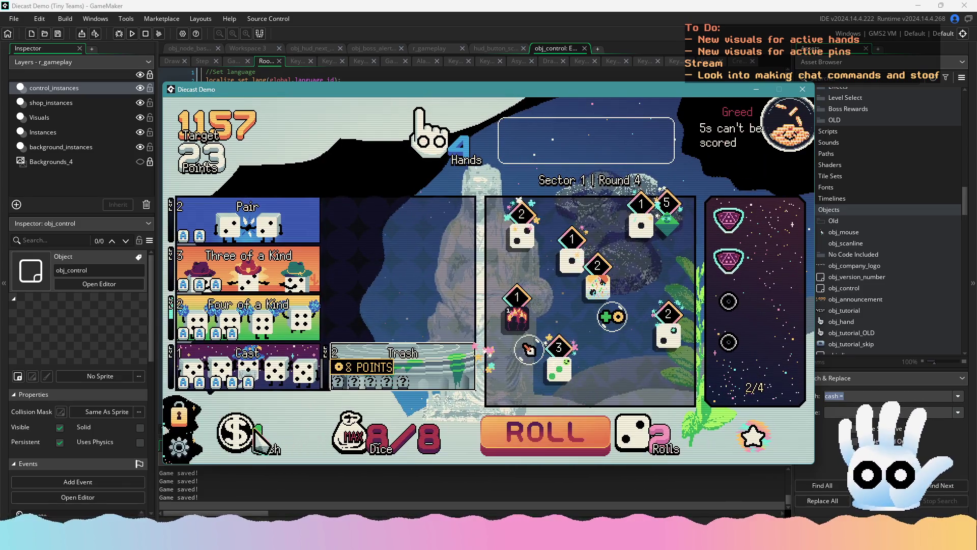
{"action": "left_click", "coordinate": [190, 425]}
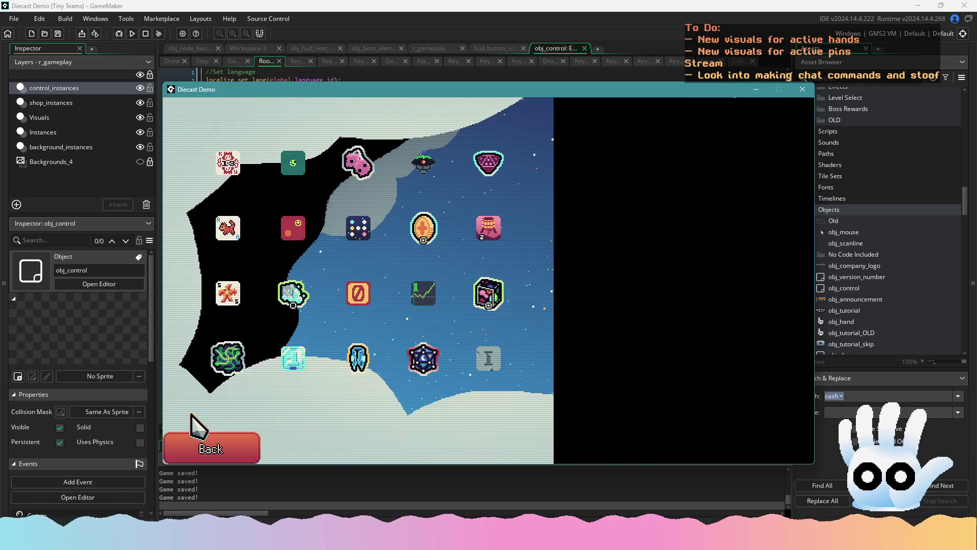
{"action": "left_click", "coordinate": [194, 436]}
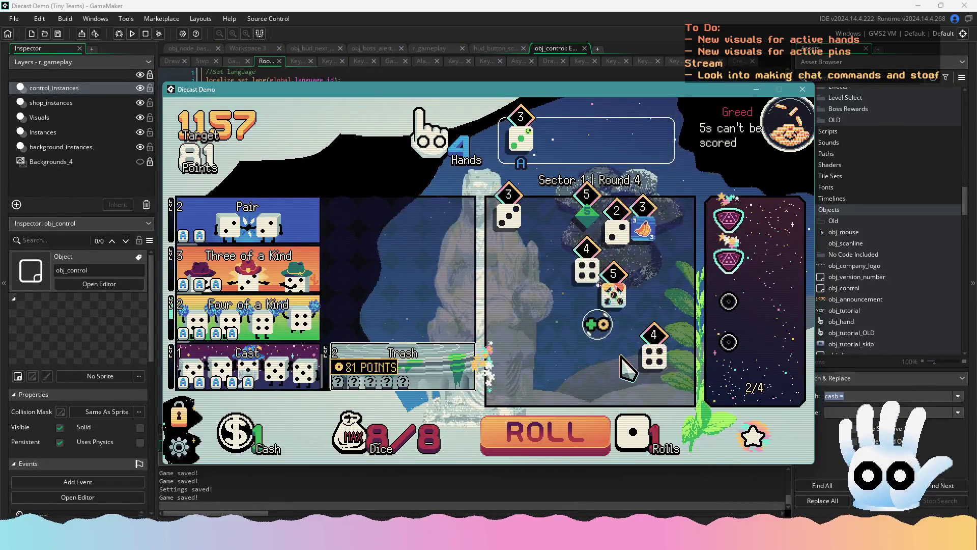
- Roll past the 1157 target, take the Go Again reward, and choose the 999 Yellow level
{"action": "left_click", "coordinate": [568, 421]}
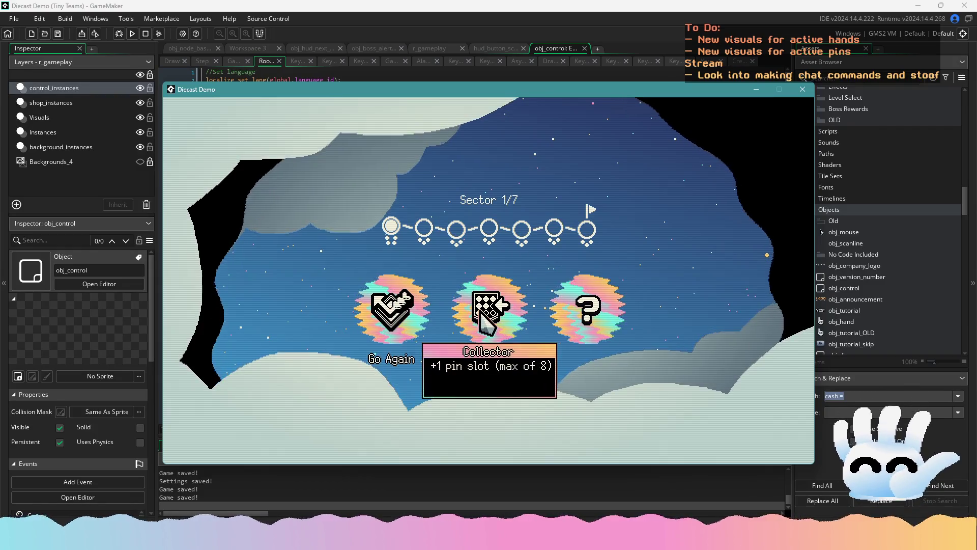
{"action": "left_click", "coordinate": [381, 315]}
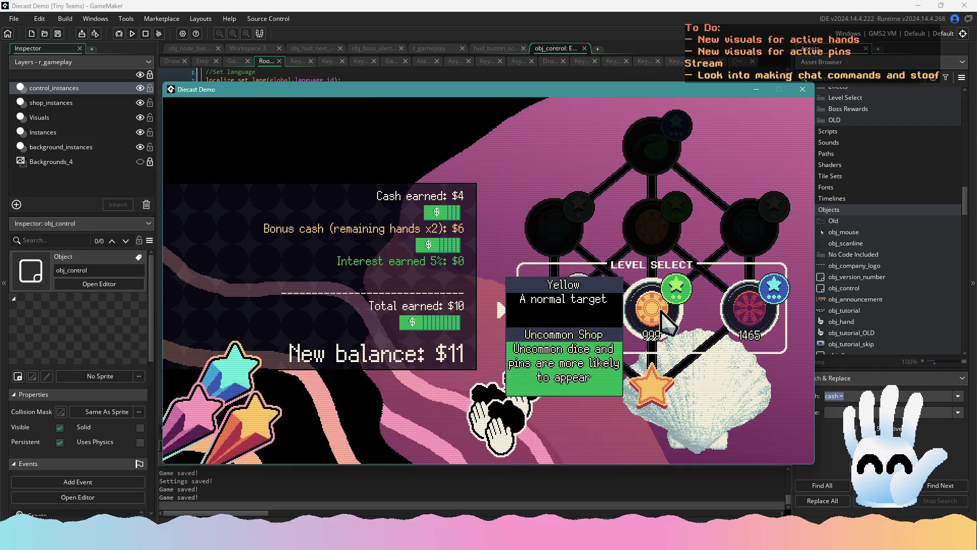
{"action": "left_click", "coordinate": [662, 307]}
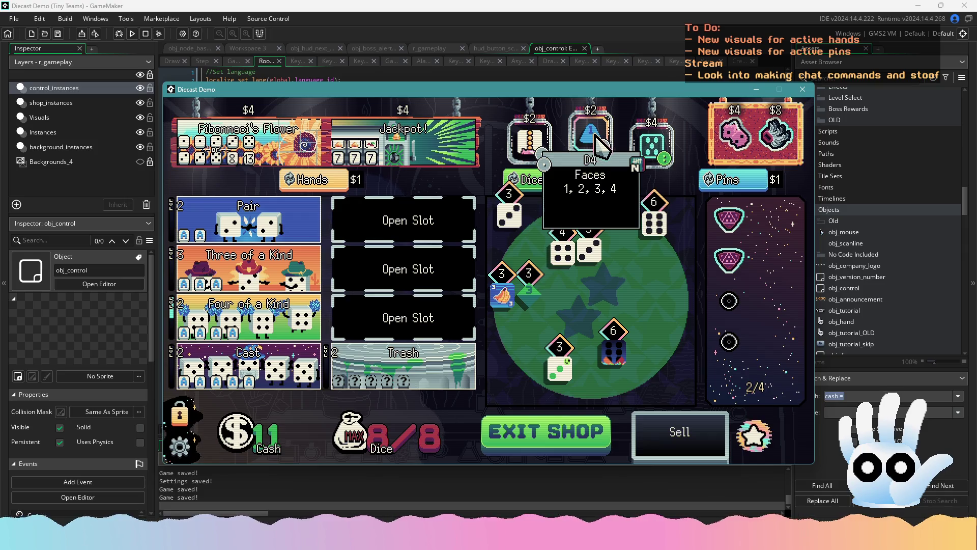
- Sell the 5 and 4 dice, buy a D4 and a $2 six-sided die, reroll stock, move the $10 Crowded die
{"action": "left_click", "coordinate": [585, 331]}
{"action": "left_click", "coordinate": [656, 430]}
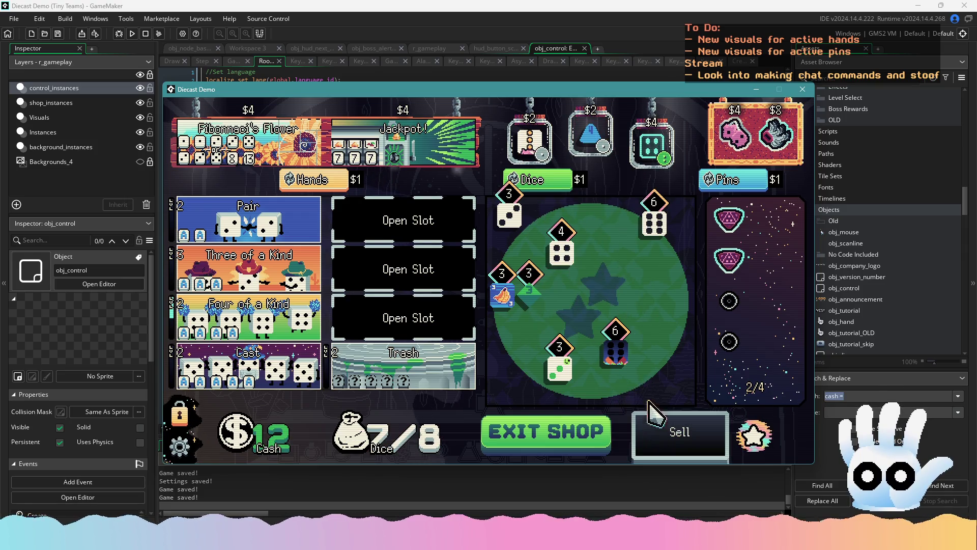
{"action": "left_click", "coordinate": [590, 148]}
{"action": "left_click", "coordinate": [561, 252]}
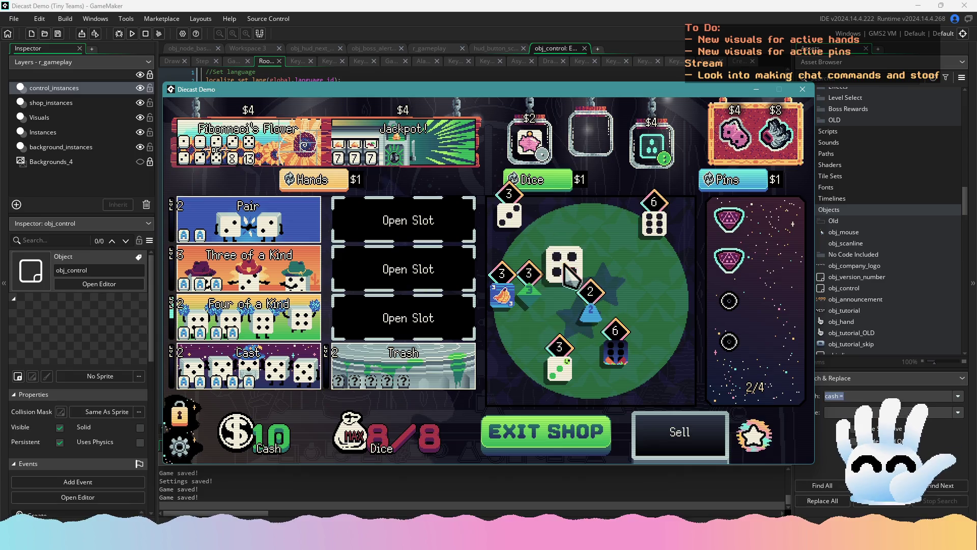
{"action": "left_click", "coordinate": [679, 432]}
{"action": "left_click", "coordinate": [532, 145]}
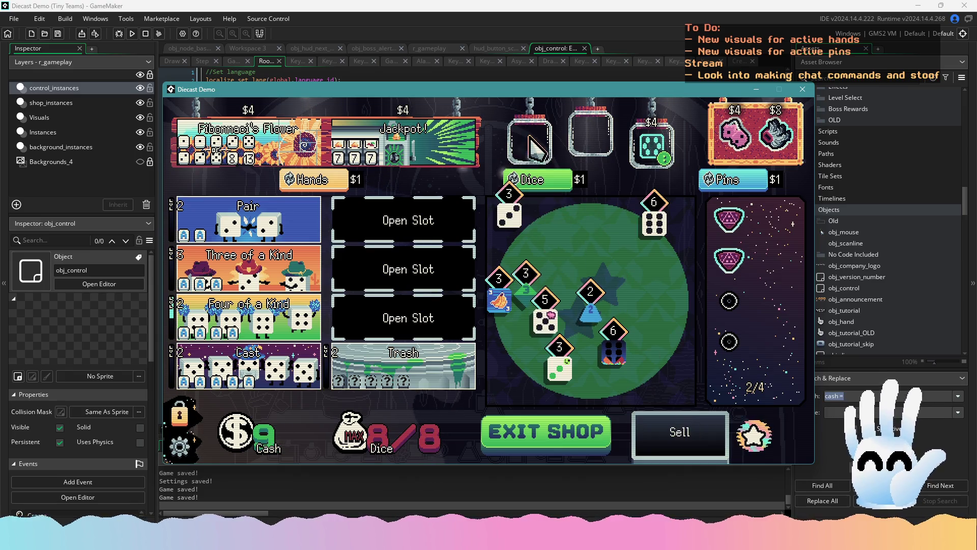
{"action": "left_click", "coordinate": [548, 184]}
{"action": "mouse_move", "coordinate": [641, 147]}
{"action": "mouse_move", "coordinate": [644, 152]}
{"action": "left_mouse_down"}
{"action": "mouse_move", "coordinate": [560, 326]}
{"action": "mouse_move", "coordinate": [666, 416]}
{"action": "left_mouse_up"}
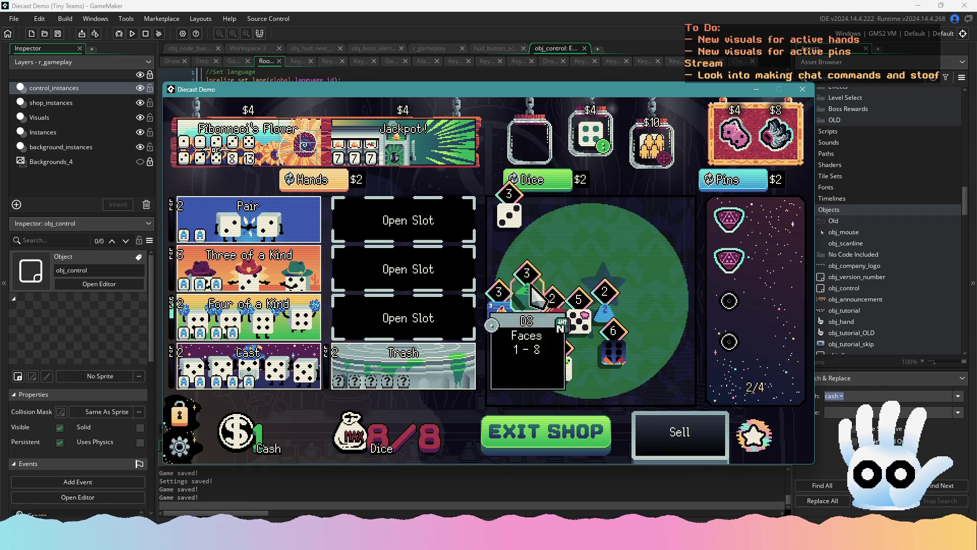
- Win Sector 2 Round 1 with a Four of a Kind of 3s, then pick the Green level
{"action": "left_click", "coordinate": [547, 436]}
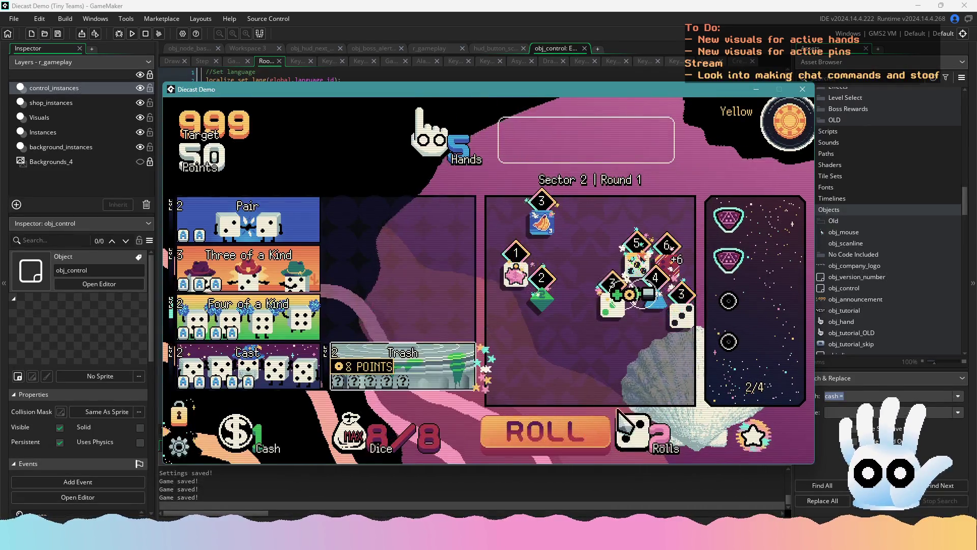
{"action": "left_click", "coordinate": [682, 316]}
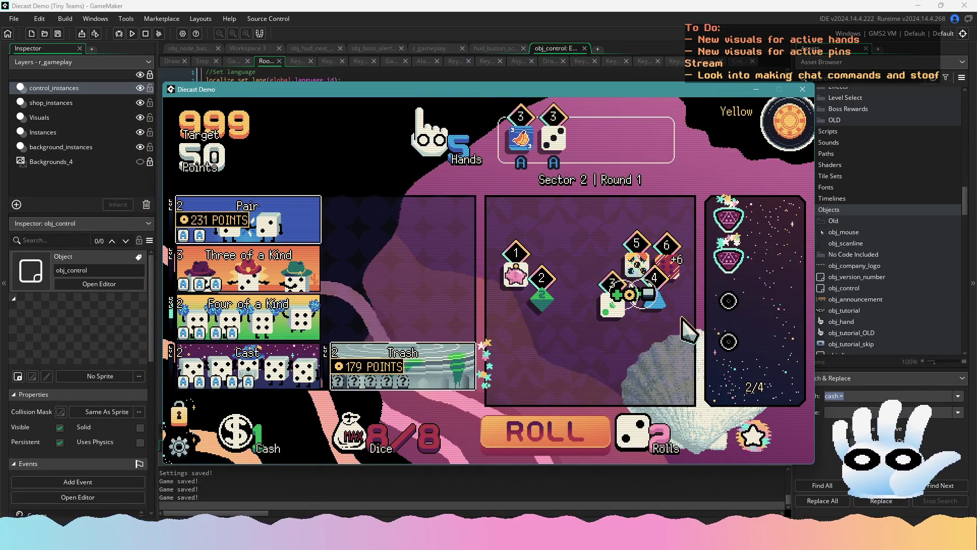
{"action": "left_click", "coordinate": [613, 304]}
{"action": "left_click", "coordinate": [591, 437]}
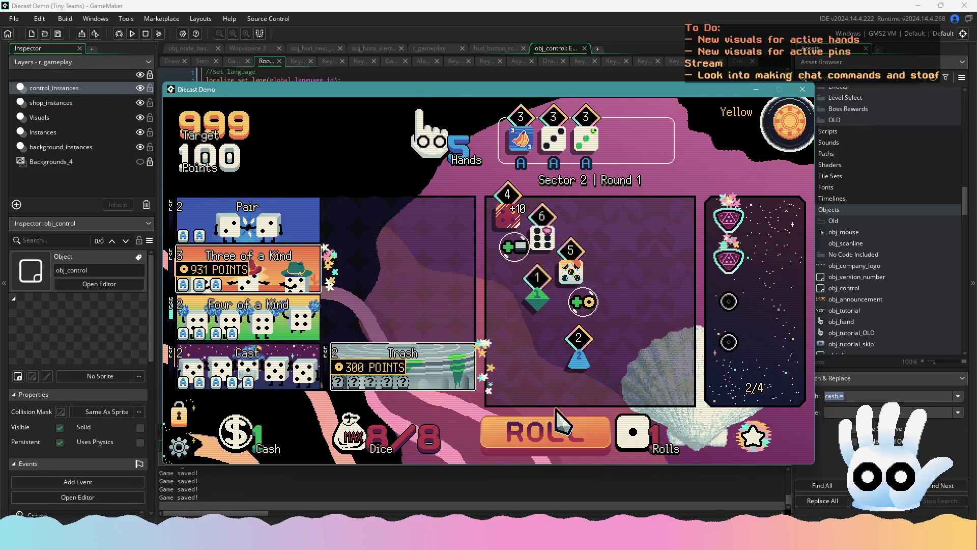
{"action": "left_click", "coordinate": [585, 443]}
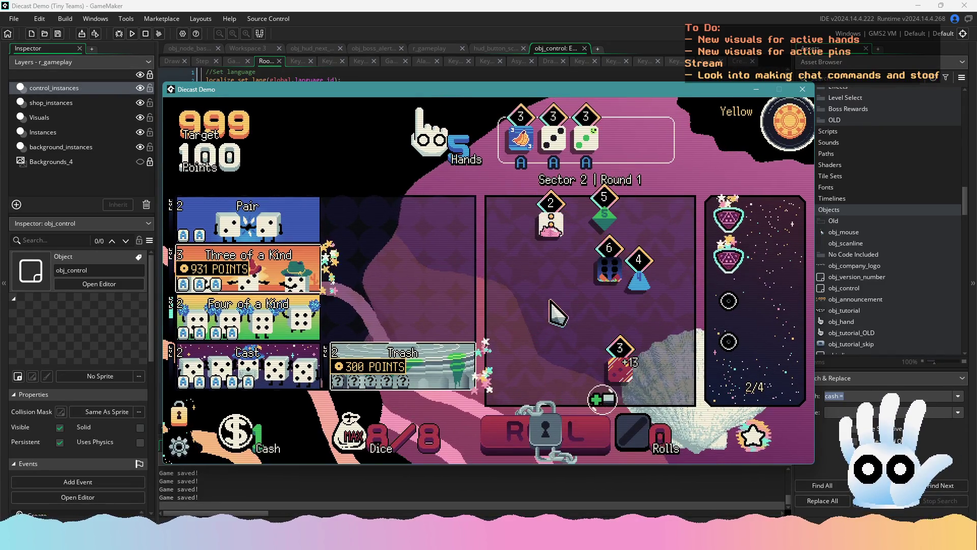
{"action": "left_click", "coordinate": [621, 353]}
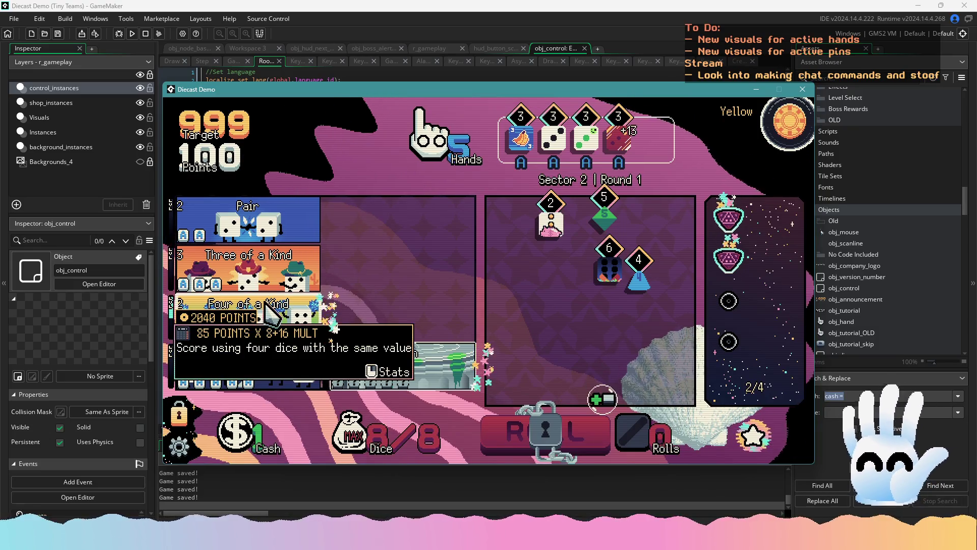
{"action": "left_click", "coordinate": [267, 313]}
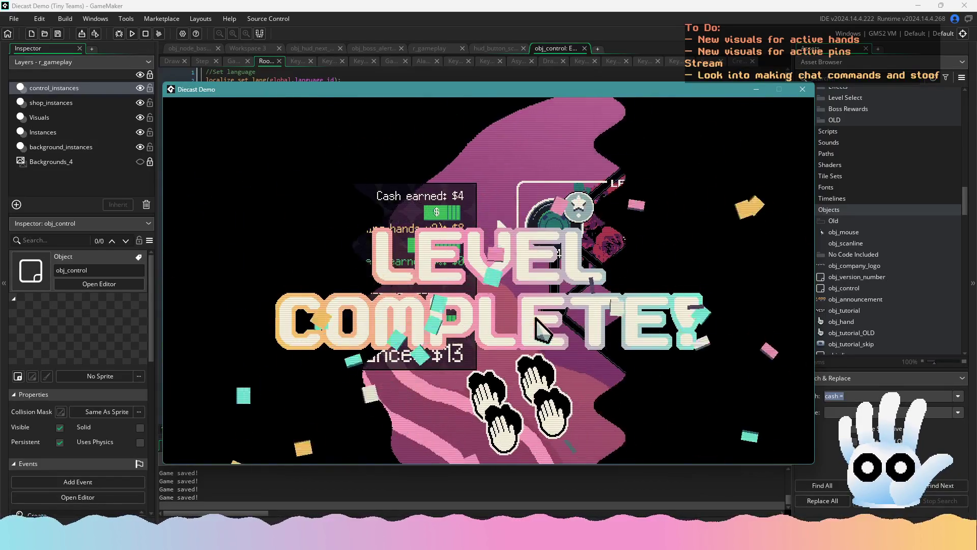
{"action": "mouse_move", "coordinate": [732, 240]}
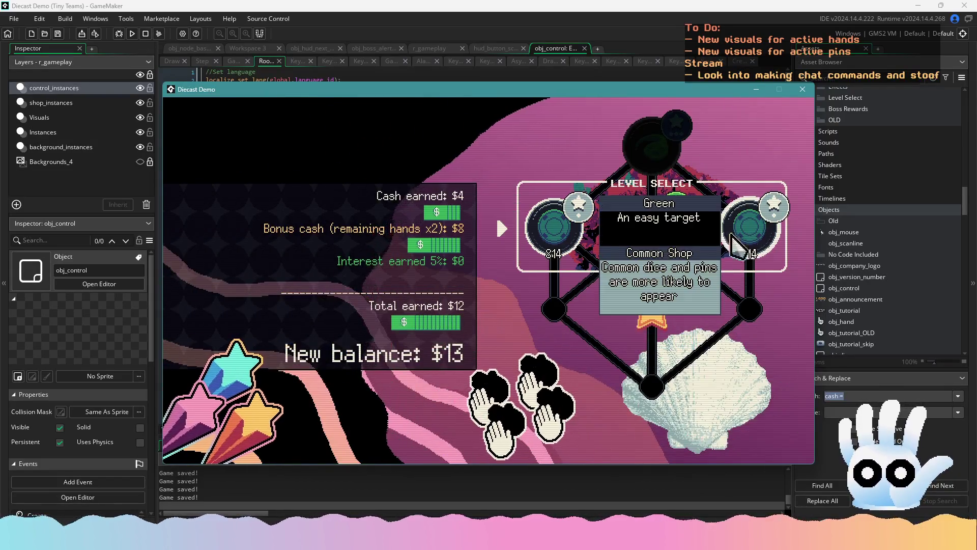
{"action": "left_click", "coordinate": [562, 229]}
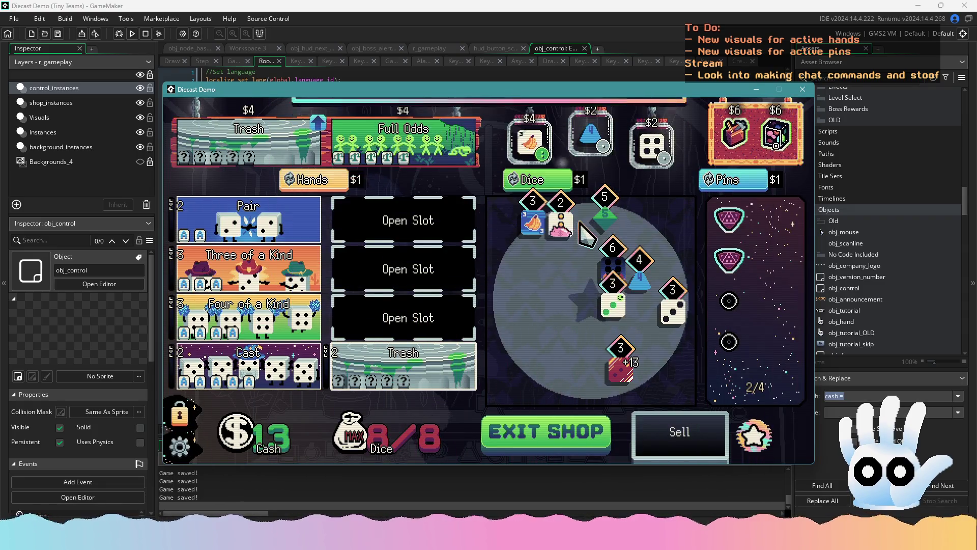
- Buy the Full Odds hand and another shop item, then leave the shop for the next round
{"action": "left_click", "coordinate": [402, 145]}
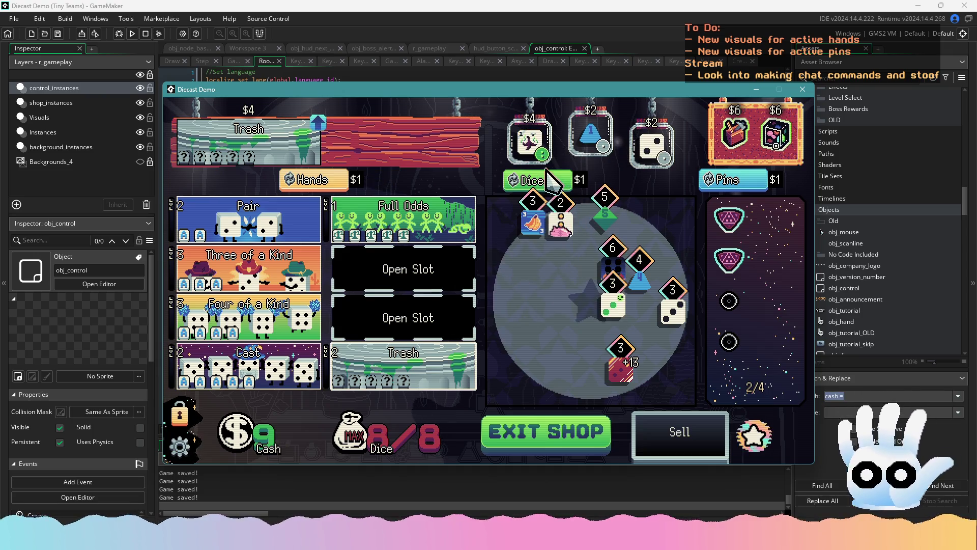
{"action": "left_click", "coordinate": [532, 145]}
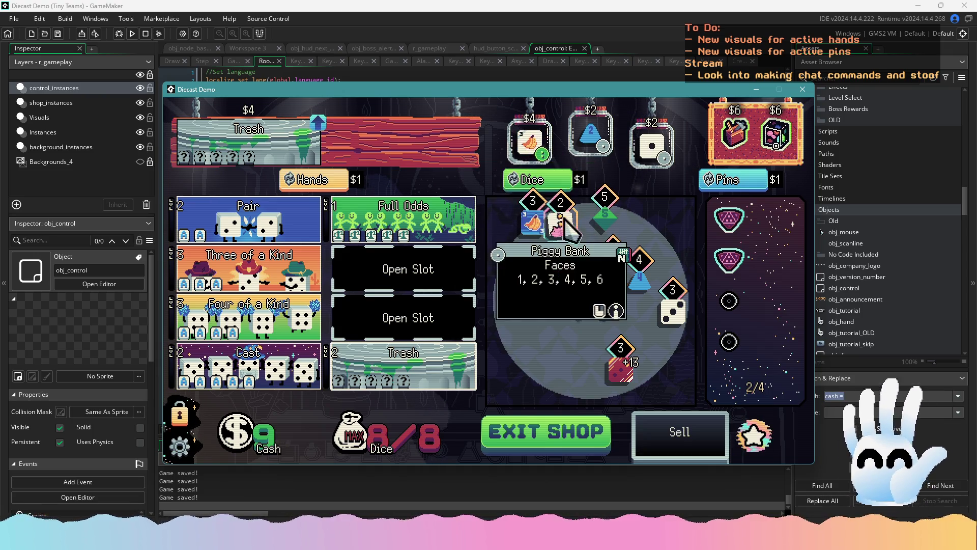
{"action": "mouse_move", "coordinate": [645, 283]}
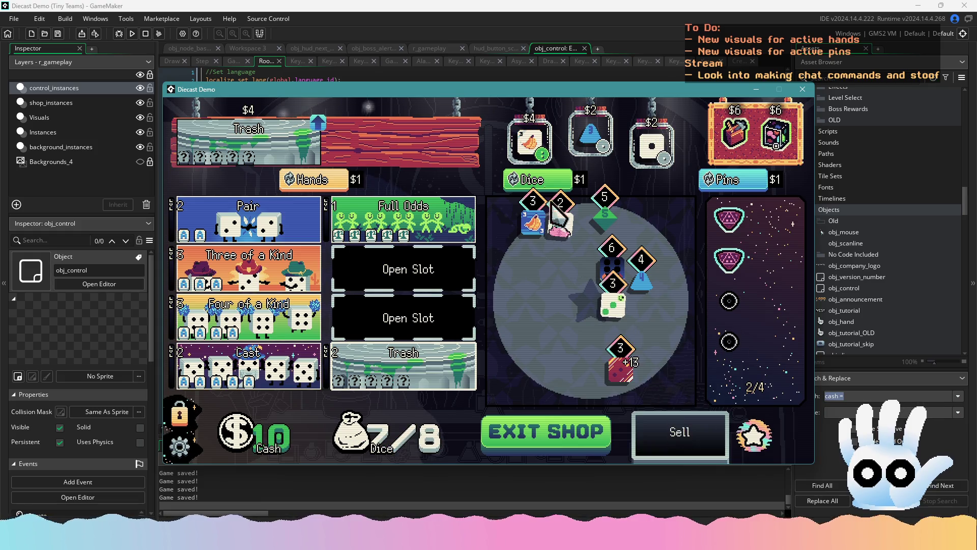
{"action": "left_click", "coordinate": [567, 428]}
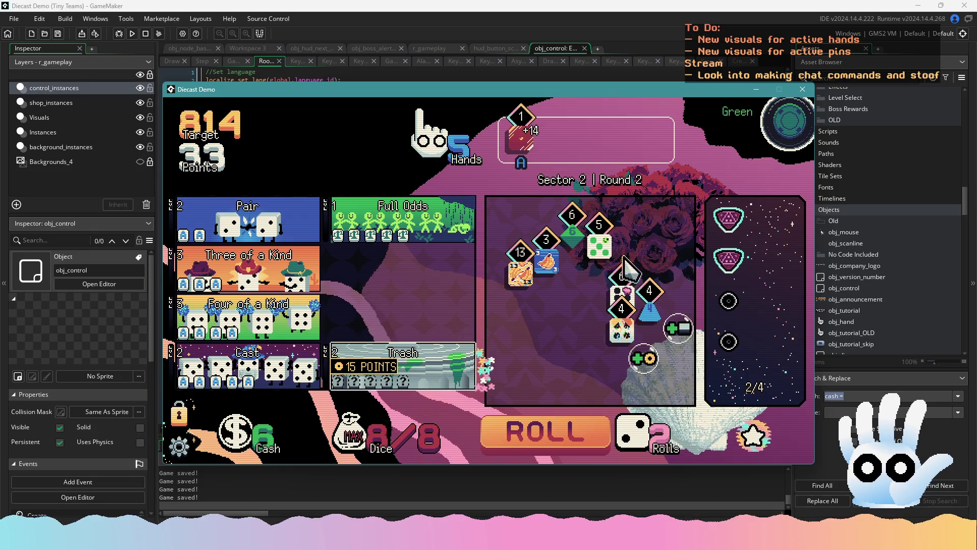
- Clear Sector 2 Round 2 with a Full Odds hand of the 5, 3 and 13 dice, then return to obj_control's code
{"action": "left_click", "coordinate": [598, 246]}
{"action": "left_click", "coordinate": [546, 257]}
{"action": "left_click", "coordinate": [520, 270]}
{"action": "left_click", "coordinate": [582, 442]}
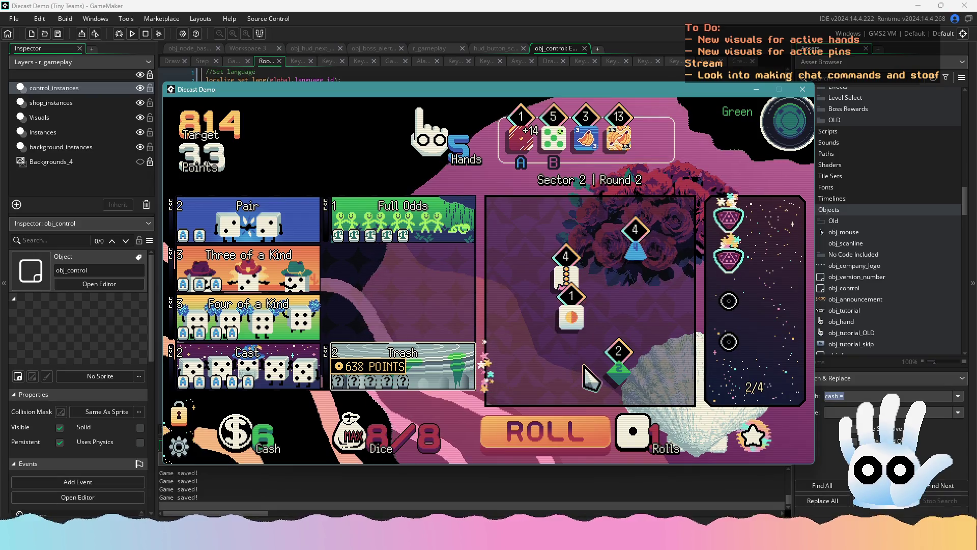
{"action": "left_click", "coordinate": [571, 316]}
{"action": "left_click", "coordinate": [586, 427]}
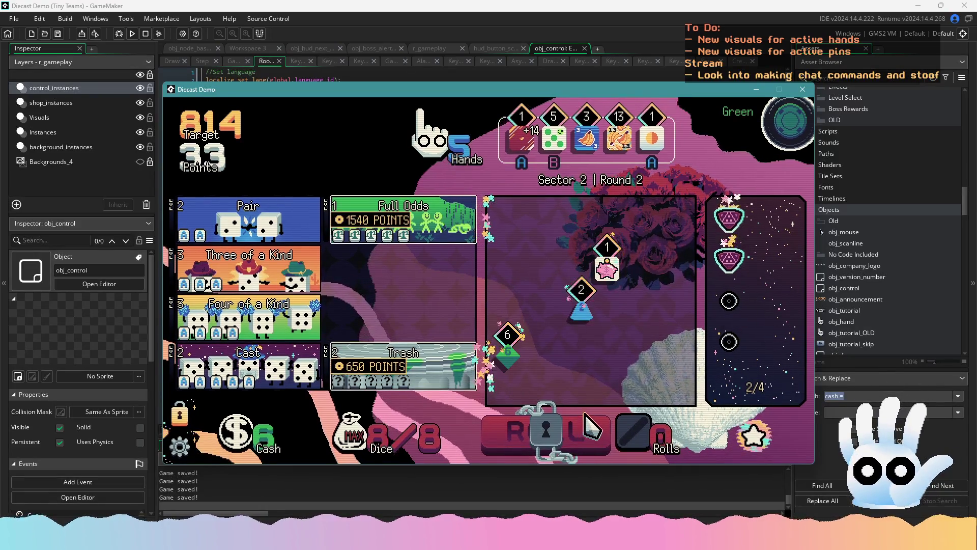
{"action": "mouse_move", "coordinate": [456, 238]}
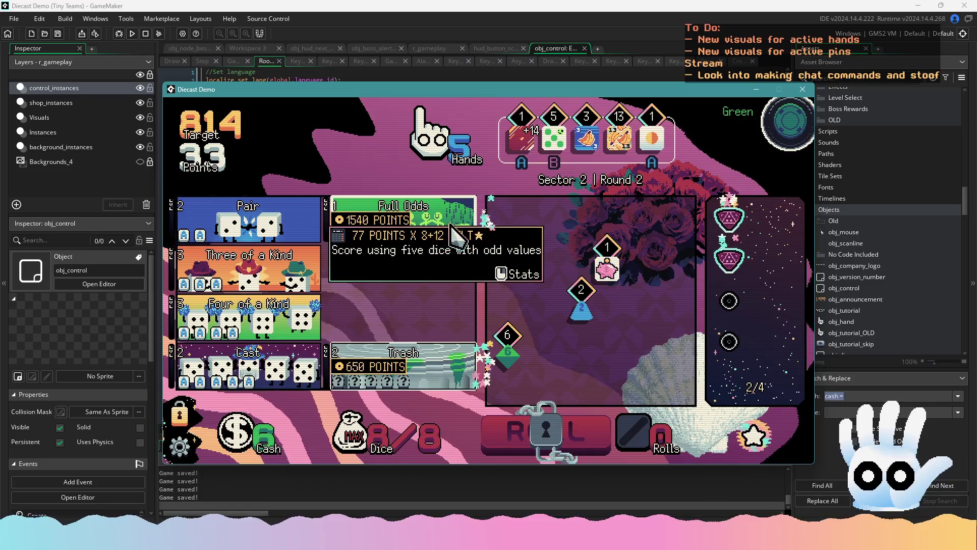
{"action": "left_click", "coordinate": [651, 138]}
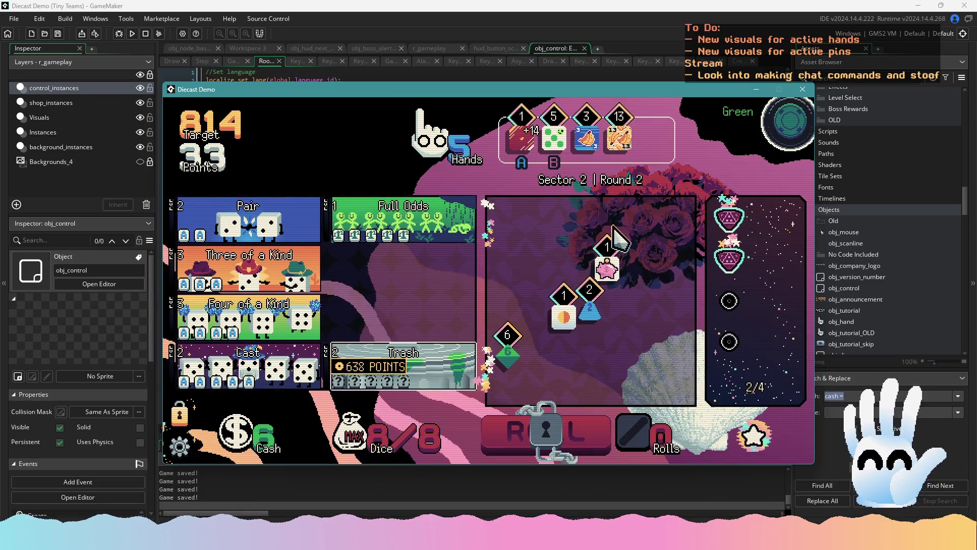
{"action": "left_click", "coordinate": [437, 216]}
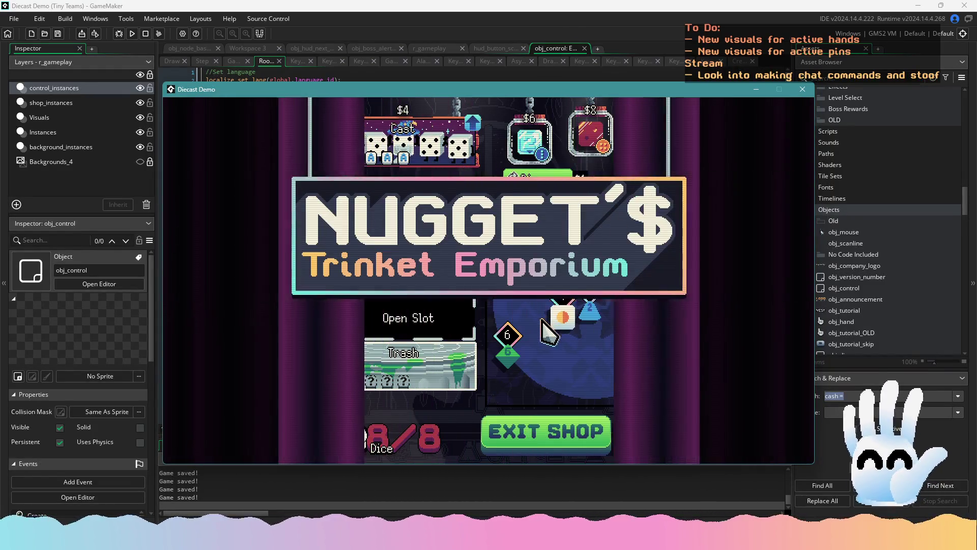
{"action": "mouse_move", "coordinate": [797, 437]}
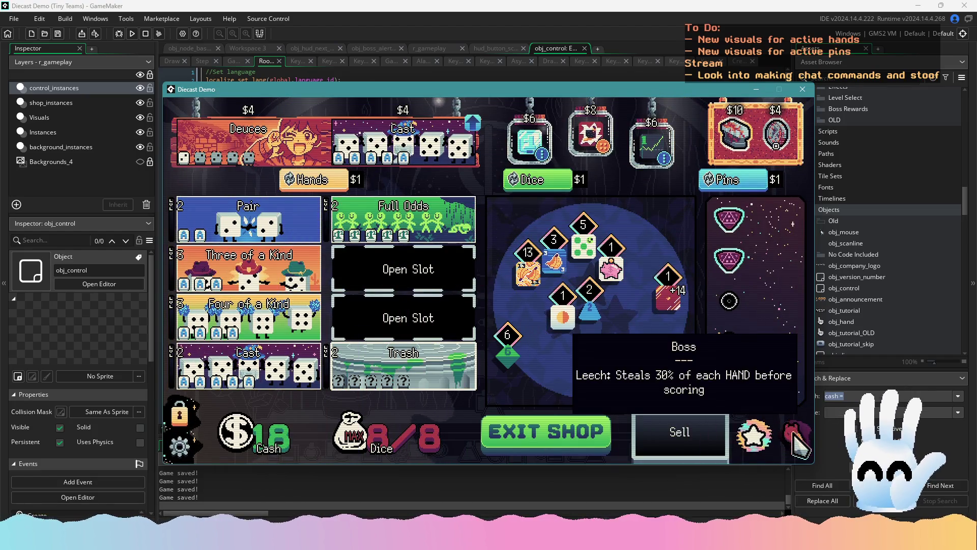
{"action": "left_click", "coordinate": [615, 76]}
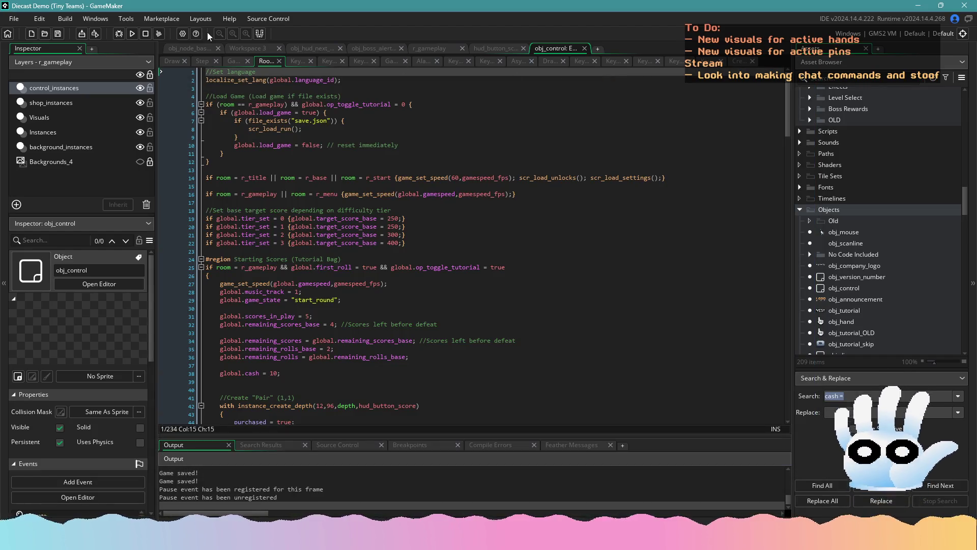
- Stop the game and replace the alarm value 40 with 60 in obj_hud_next's Step event
{"action": "left_click", "coordinate": [145, 34]}
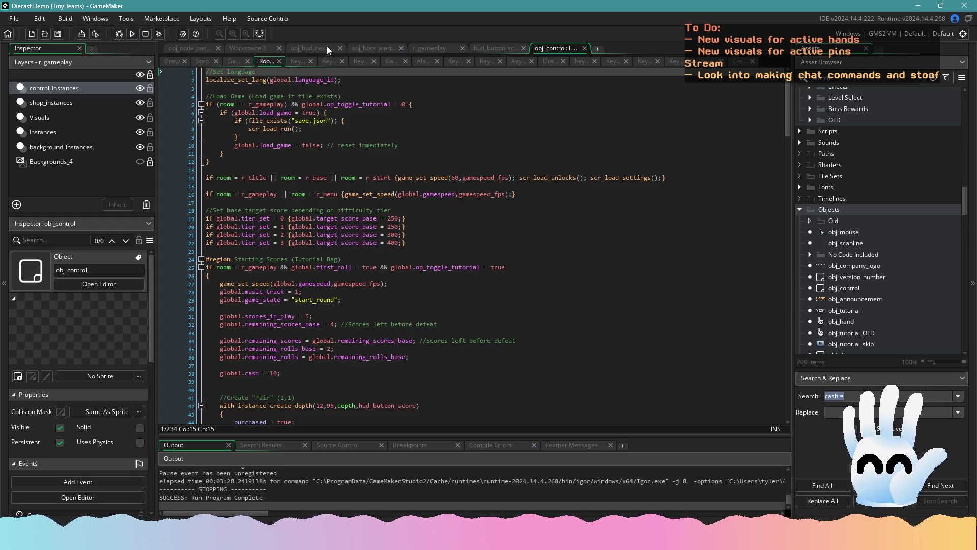
{"action": "left_click", "coordinate": [313, 47]}
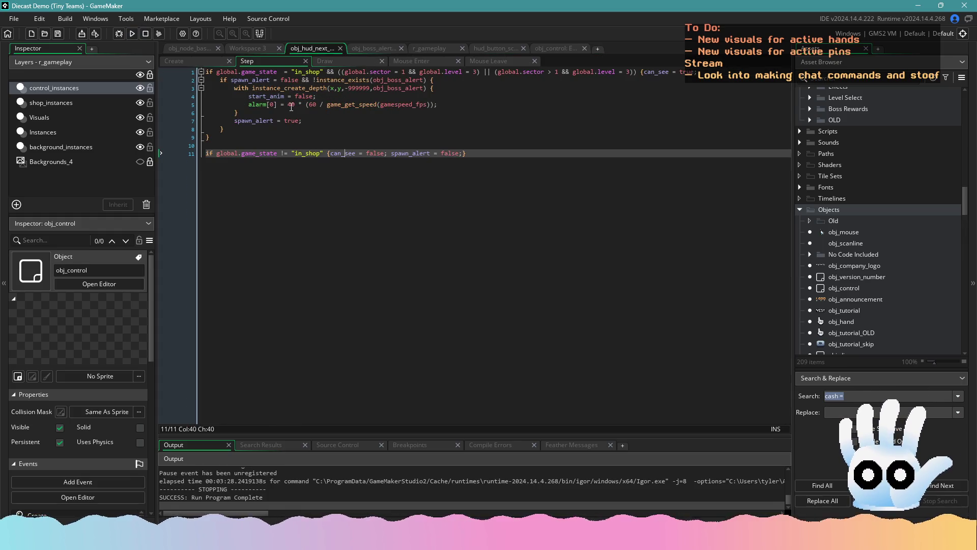
{"action": "double_click", "coordinate": [290, 105]}
{"action": "type", "text": "60"}
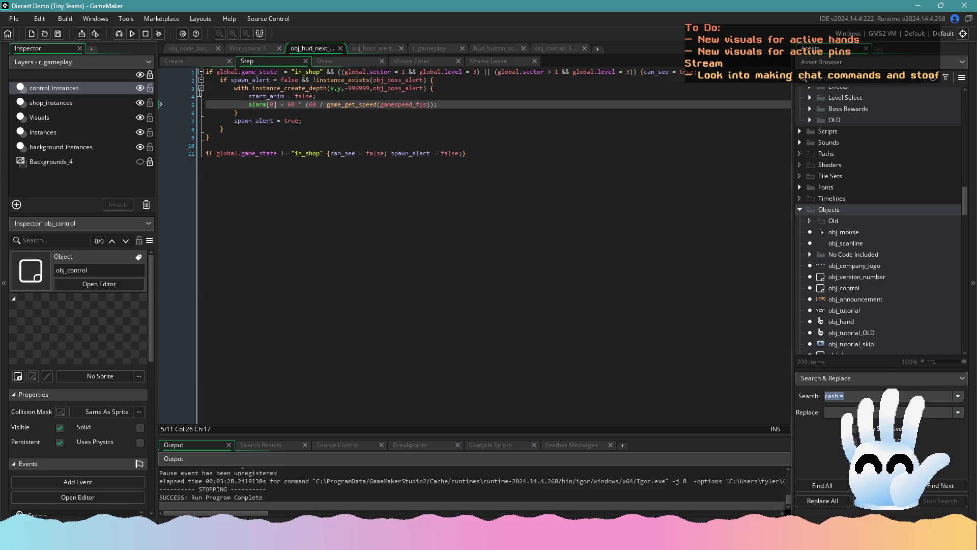
{"action": "left_click", "coordinate": [133, 34]}
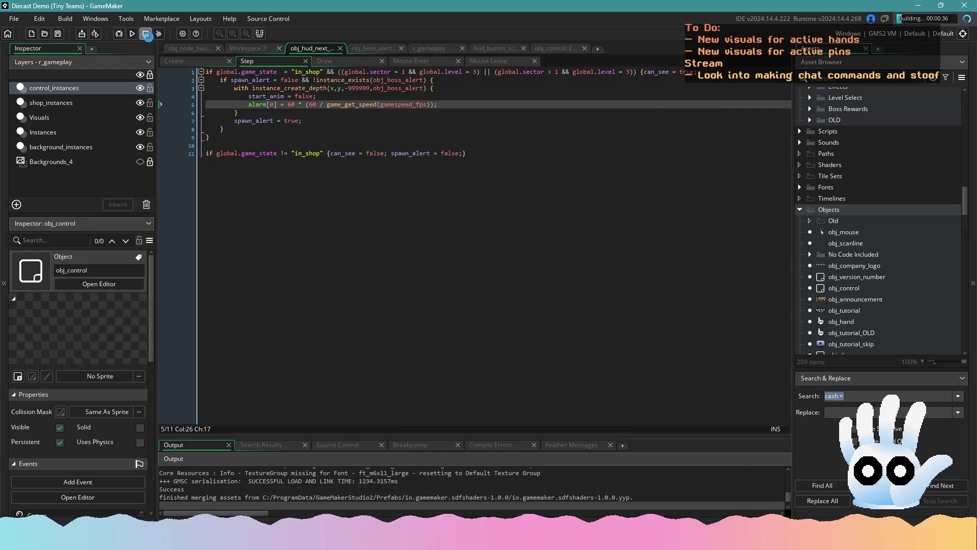
{"action": "left_click", "coordinate": [146, 35]}
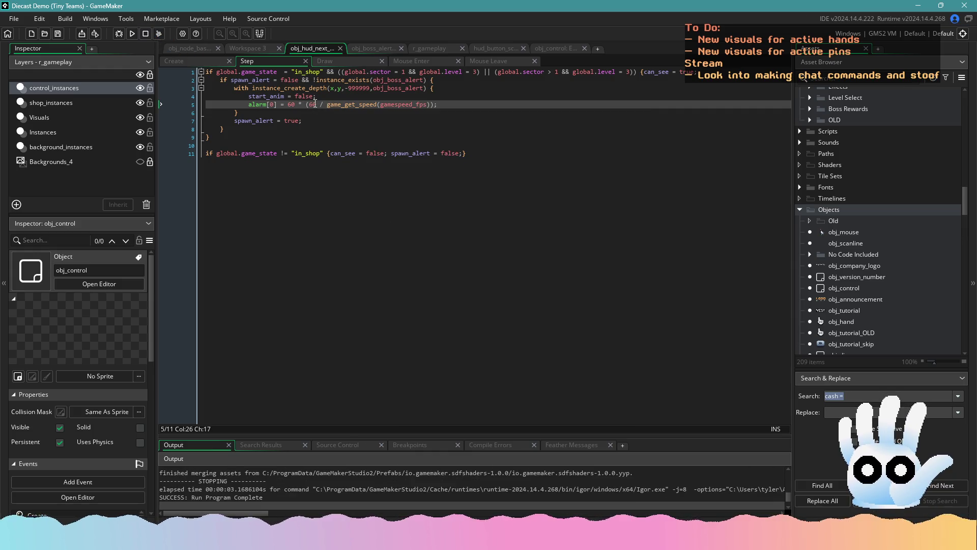
- Rework alarm[0] into 60 * (game_get_speed(gamespeed_fps)/60), save the Step event, and start a build
{"action": "key", "text": "ctrl+x"}
{"action": "key", "text": "End"}
{"action": "key", "text": "Left"}
{"action": "key", "text": "Left"}
{"action": "key", "text": "ctrl+v"}
{"action": "left_click", "coordinate": [424, 104]}
{"action": "type", "text": "/"}
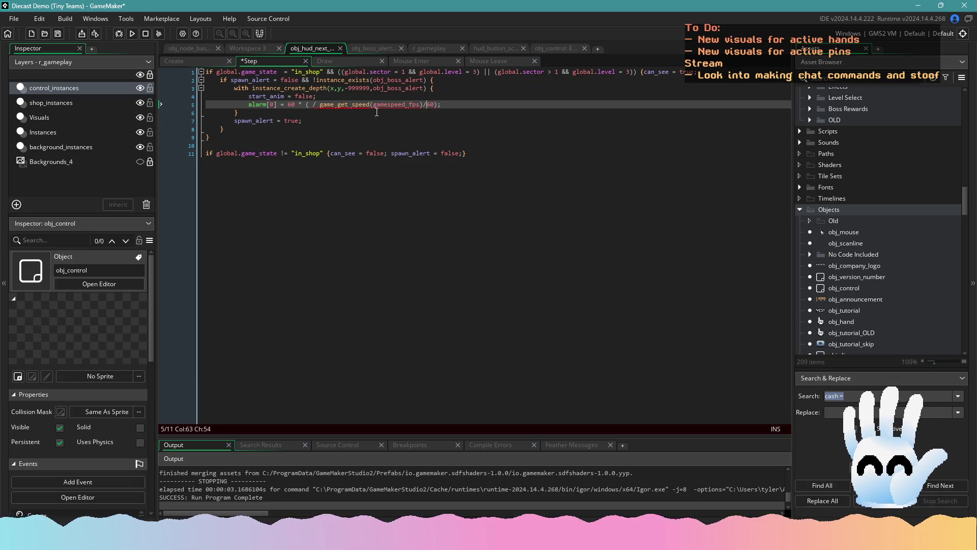
{"action": "left_click", "coordinate": [319, 104]}
{"action": "key", "text": "BackSpace"}
{"action": "key", "text": "BackSpace"}
{"action": "key", "text": "ctrl+s"}
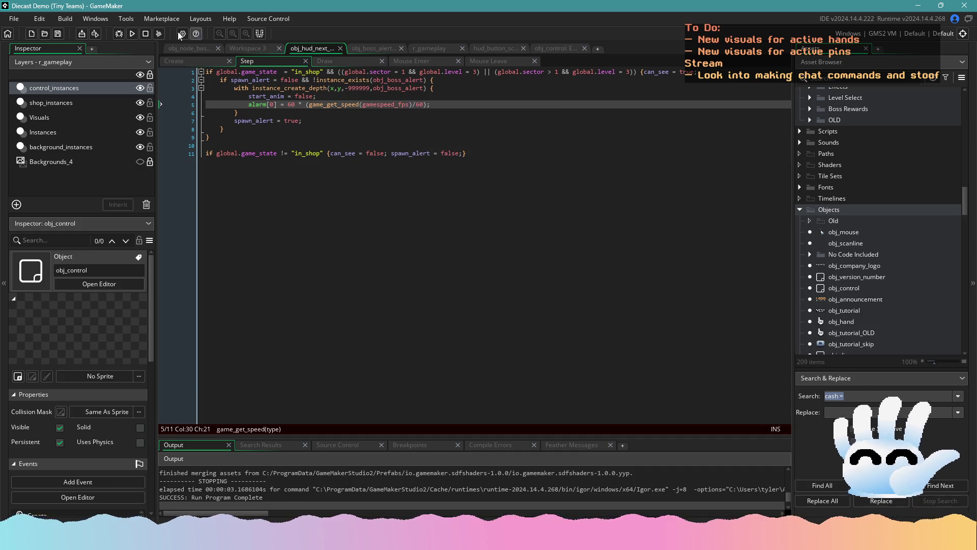
{"action": "left_click", "coordinate": [132, 35]}
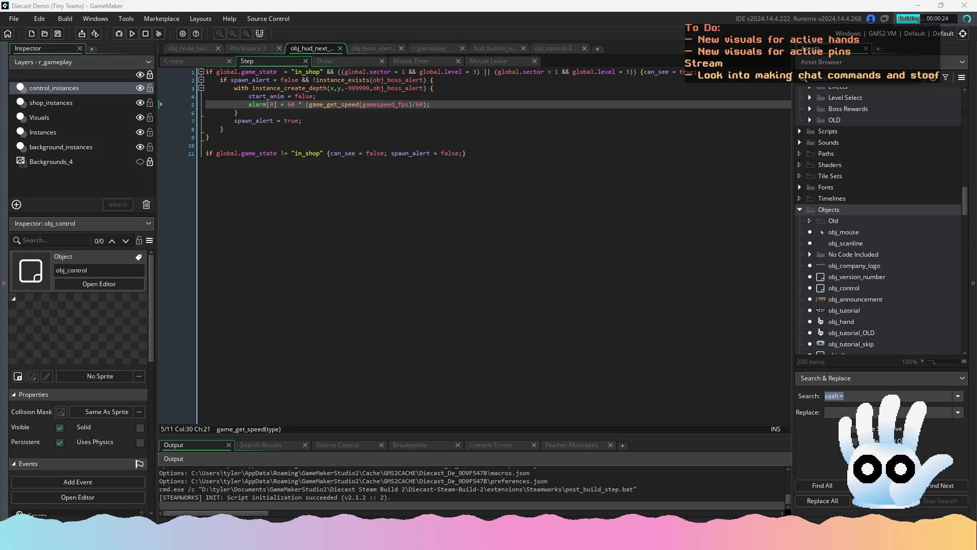
- Continue the saved Traditional run and score the Full Odds hand
{"action": "left_click", "coordinate": [463, 329]}
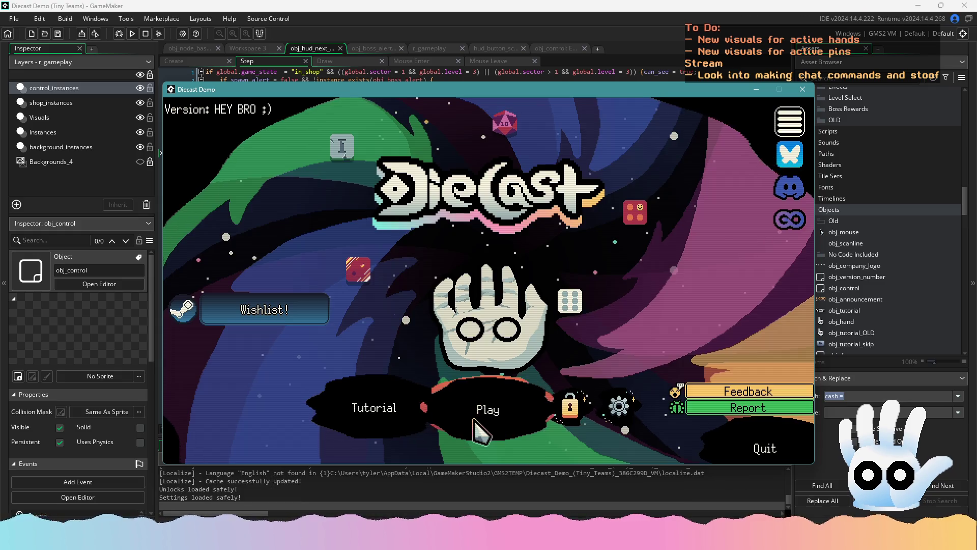
{"action": "left_click", "coordinate": [481, 412]}
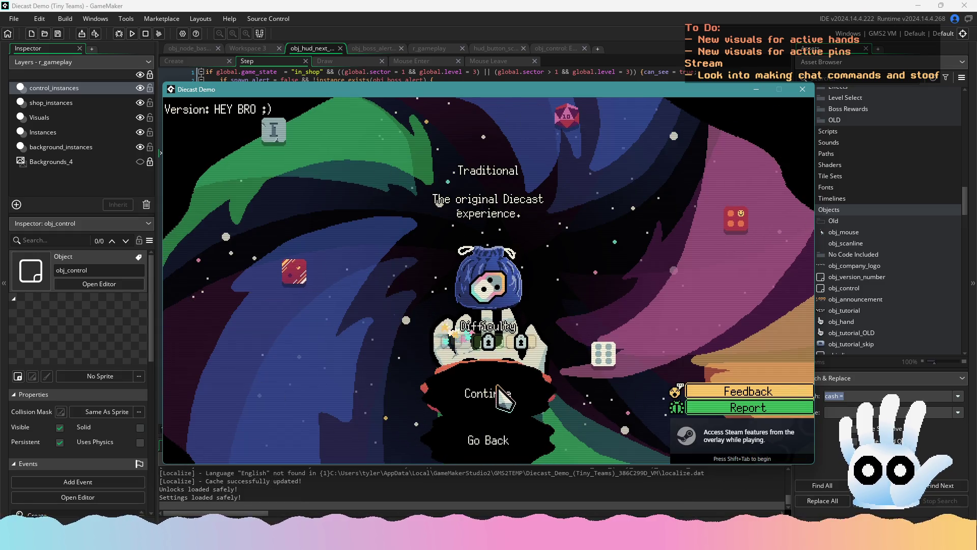
{"action": "left_click", "coordinate": [496, 394]}
{"action": "left_click", "coordinate": [391, 224]}
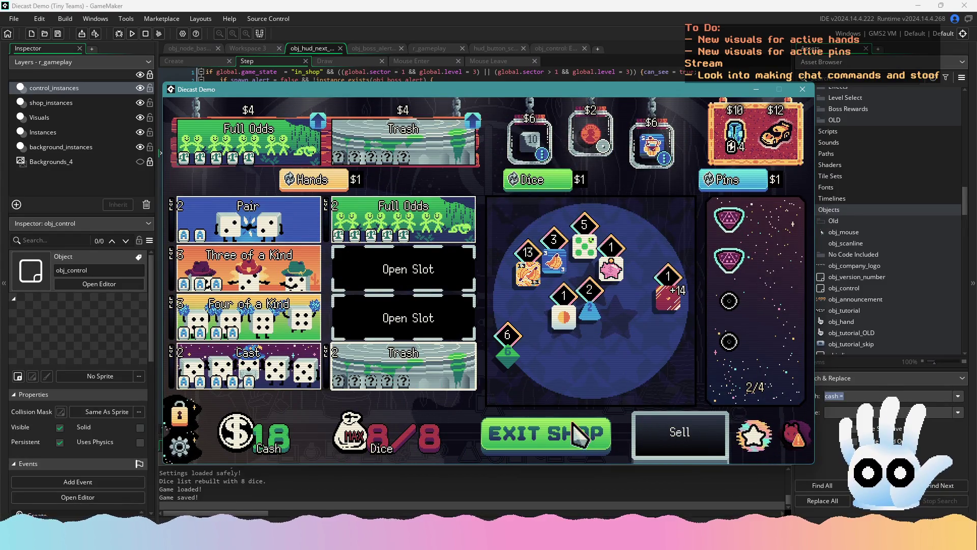
- Buy the $12 car pin, level up Full Odds, and score Full Odds with five odd dice
{"action": "mouse_move", "coordinate": [800, 432]}
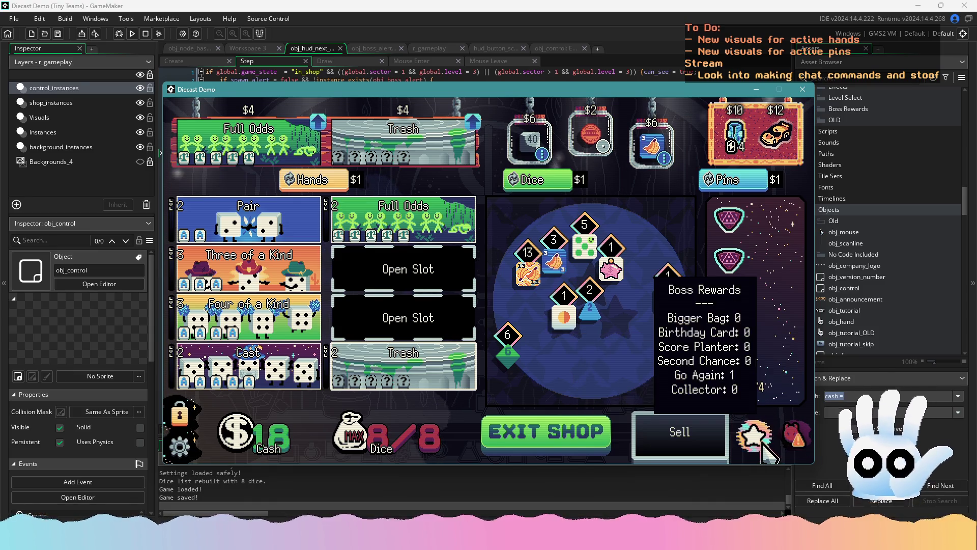
{"action": "left_click", "coordinate": [774, 135]}
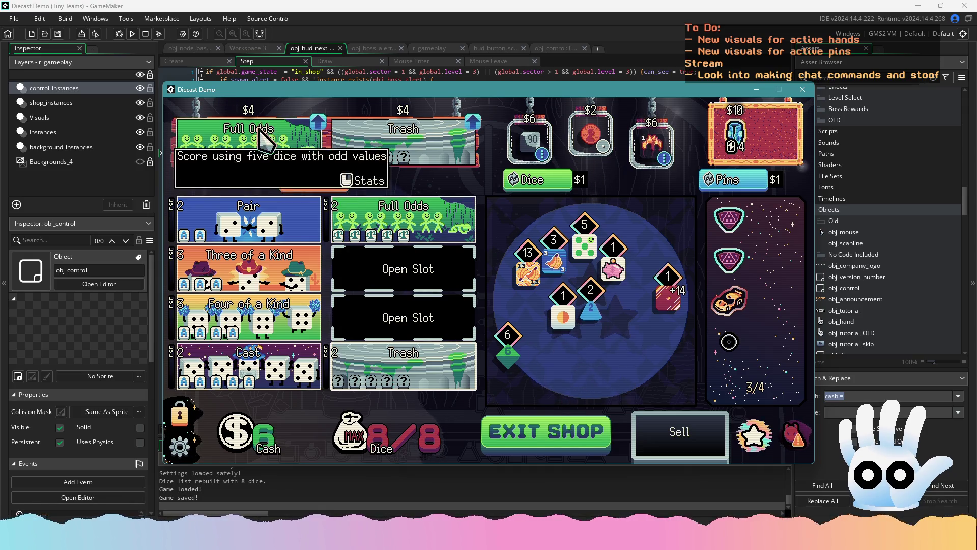
{"action": "left_click", "coordinate": [526, 437]}
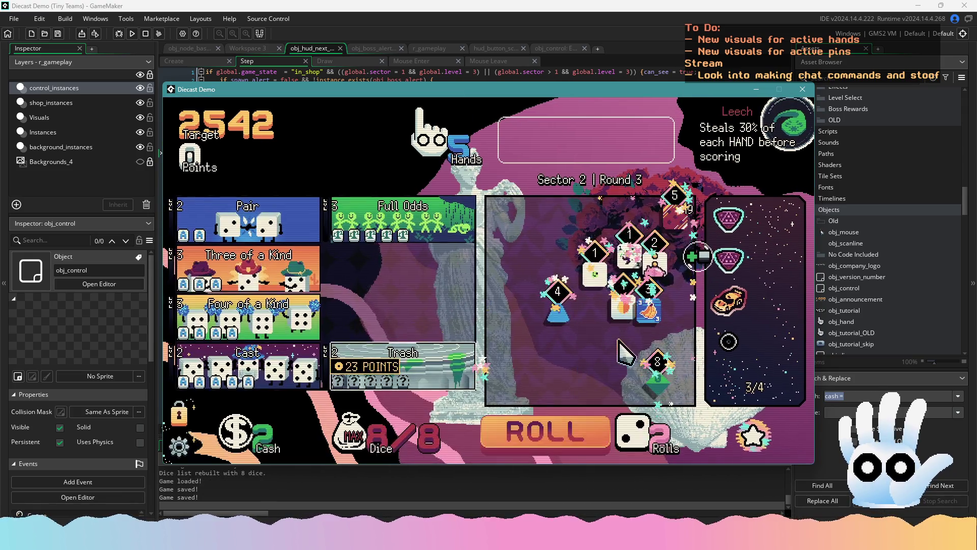
{"action": "left_click", "coordinate": [675, 227]}
{"action": "left_click", "coordinate": [651, 308]}
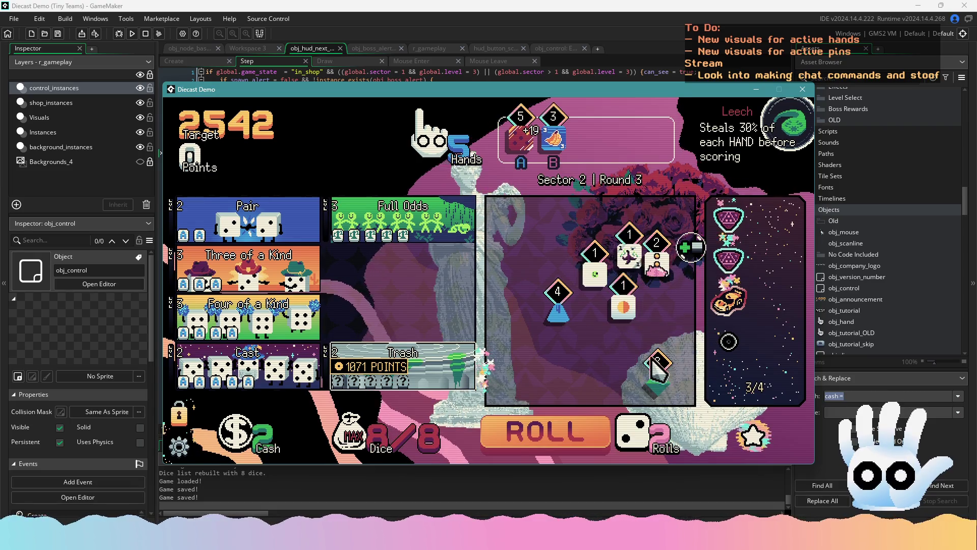
{"action": "left_click", "coordinate": [594, 274]}
{"action": "left_click", "coordinate": [630, 257]}
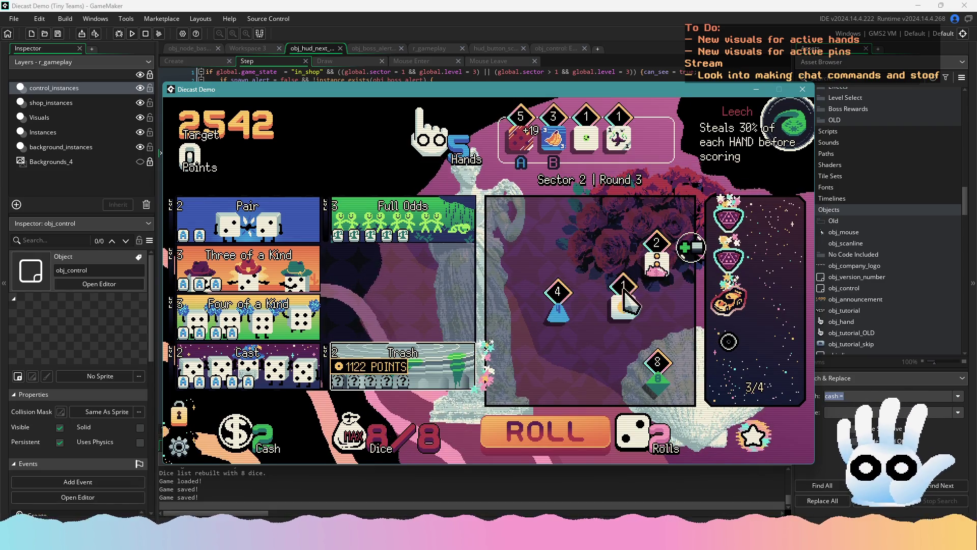
{"action": "left_click", "coordinate": [624, 288]}
{"action": "mouse_move", "coordinate": [443, 220]}
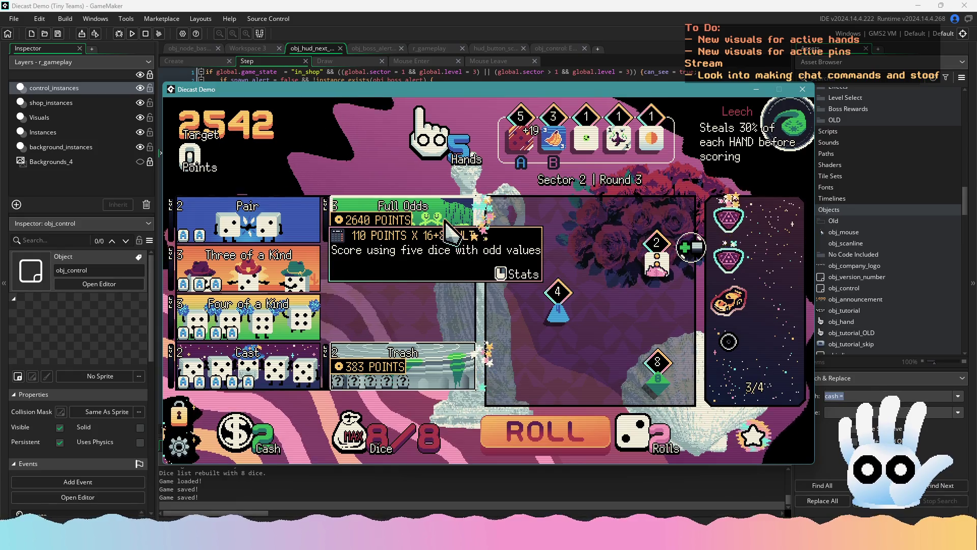
{"action": "left_click", "coordinate": [443, 221]}
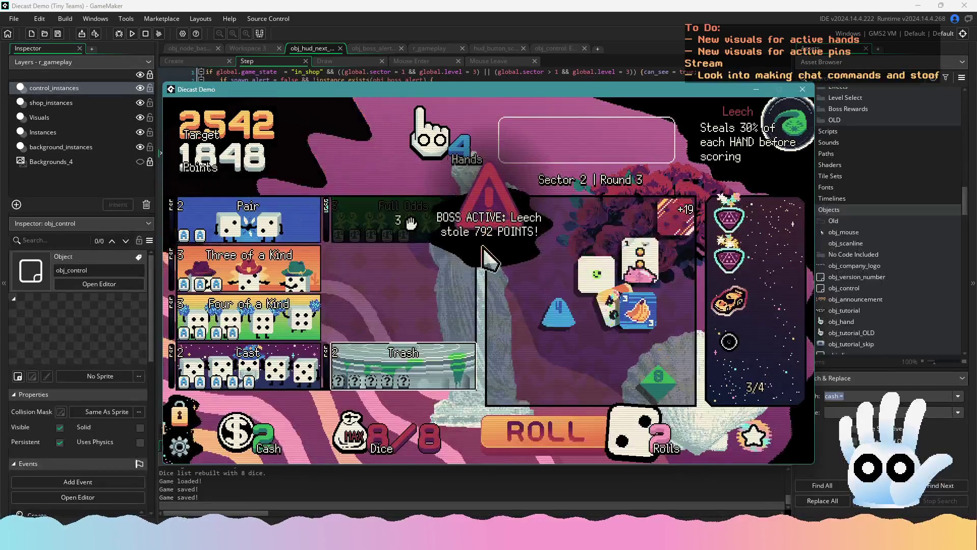
- Set game speed to x1, score a Pair of 3s to see the Leech alert, then return to the code
{"action": "left_click", "coordinate": [655, 331]}
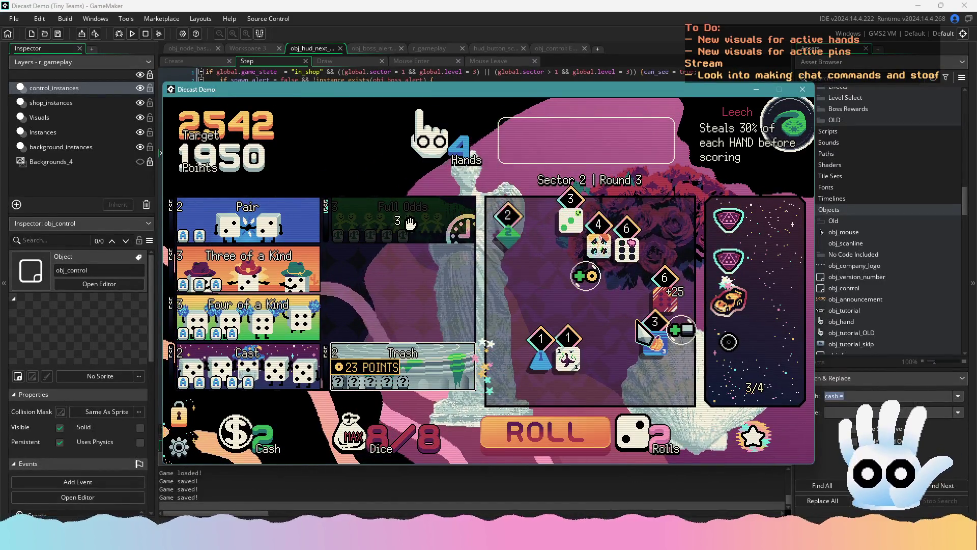
{"action": "left_click", "coordinate": [570, 219]}
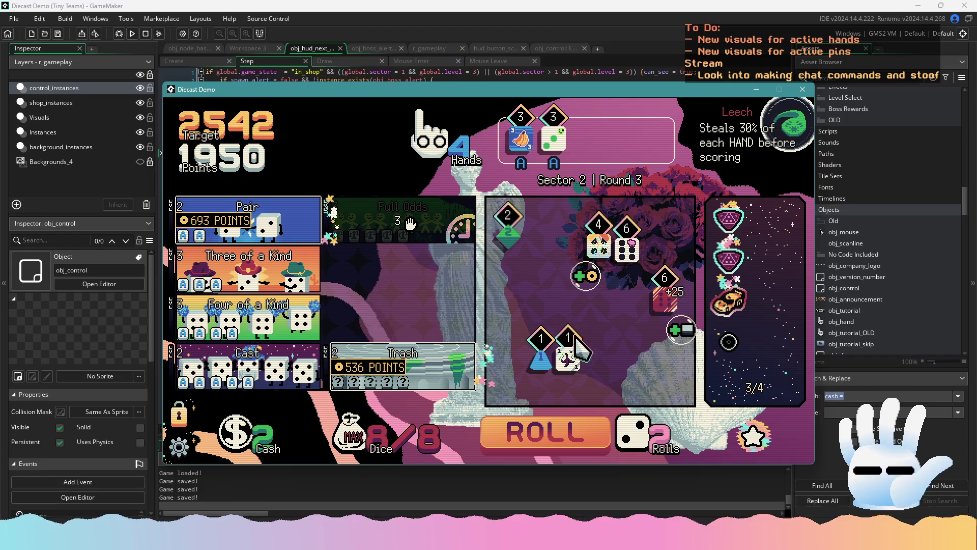
{"action": "left_click", "coordinate": [545, 431]}
{"action": "left_click", "coordinate": [184, 444]}
{"action": "left_click", "coordinate": [381, 325]}
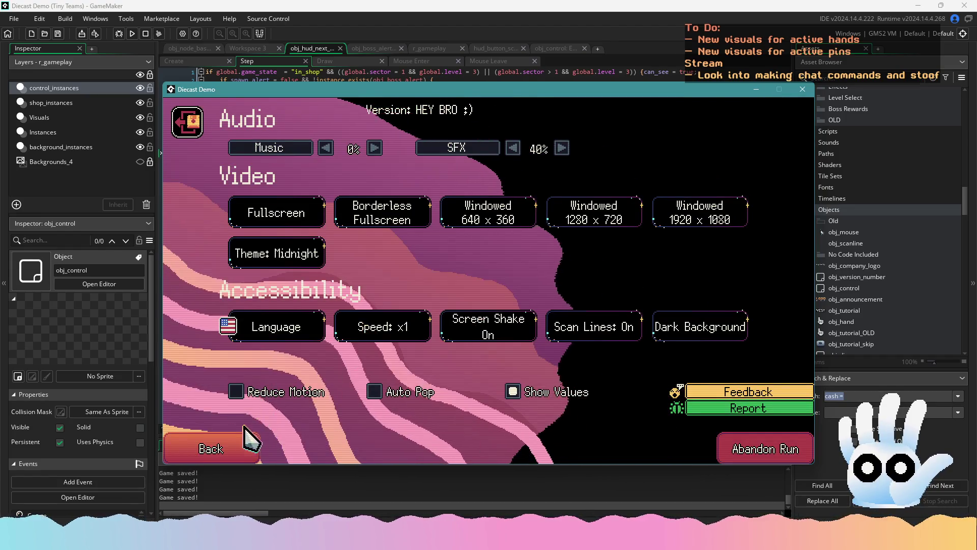
{"action": "left_click", "coordinate": [219, 442]}
{"action": "left_click", "coordinate": [261, 222]}
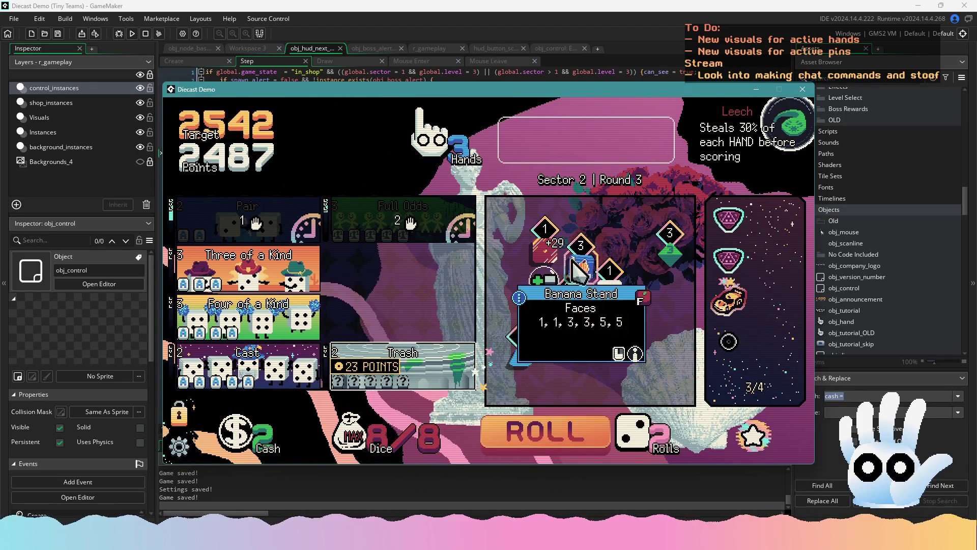
{"action": "left_click", "coordinate": [581, 38]}
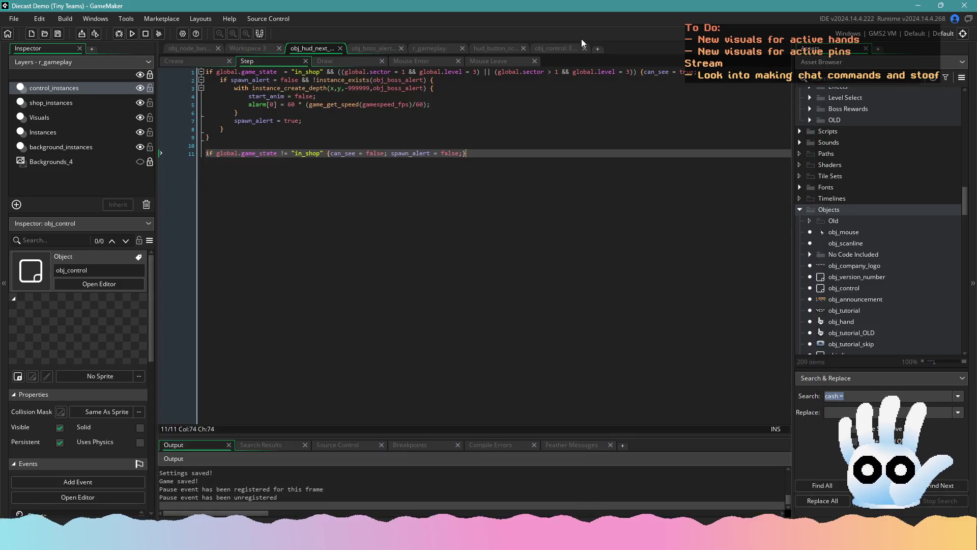
- Save obj_boss_alert's Step event with the faster 0.05 fade step, cancelling the test build
{"action": "left_click", "coordinate": [375, 50]}
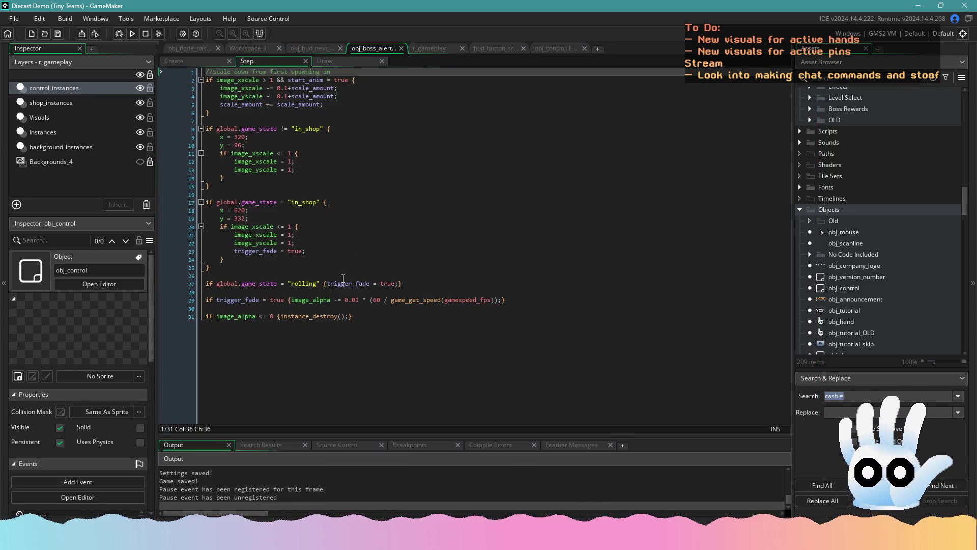
{"action": "left_click", "coordinate": [357, 301]}
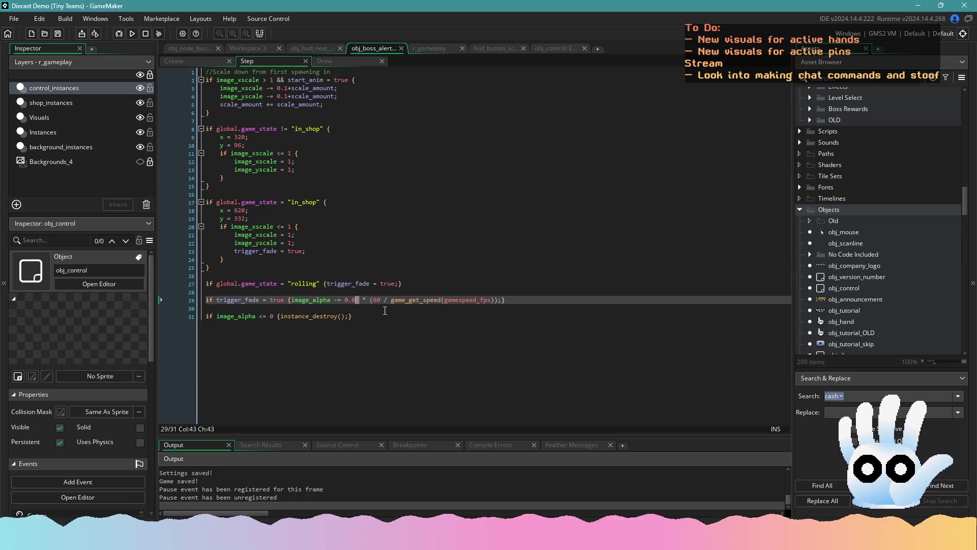
{"action": "type", "text": "5"}
{"action": "key", "text": "ctrl+s"}
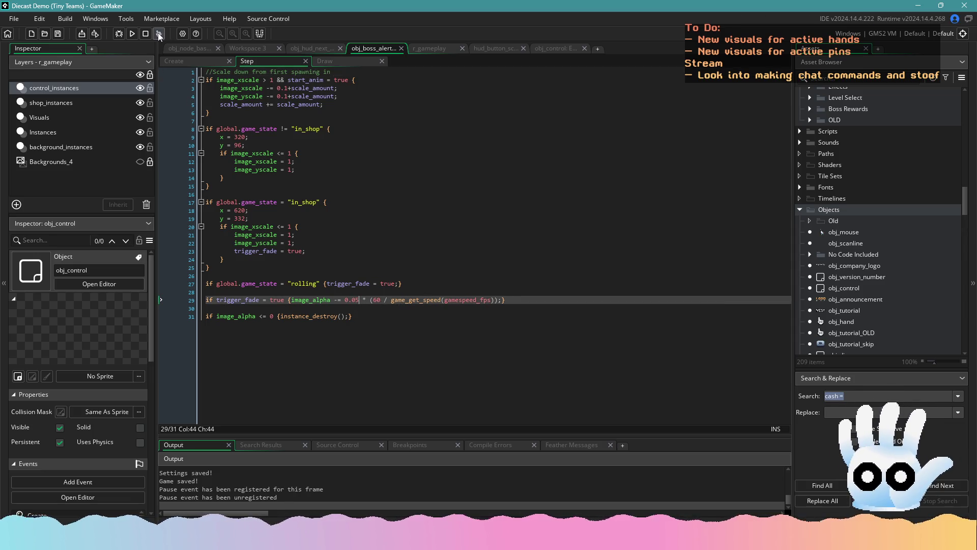
{"action": "left_click", "coordinate": [132, 33]}
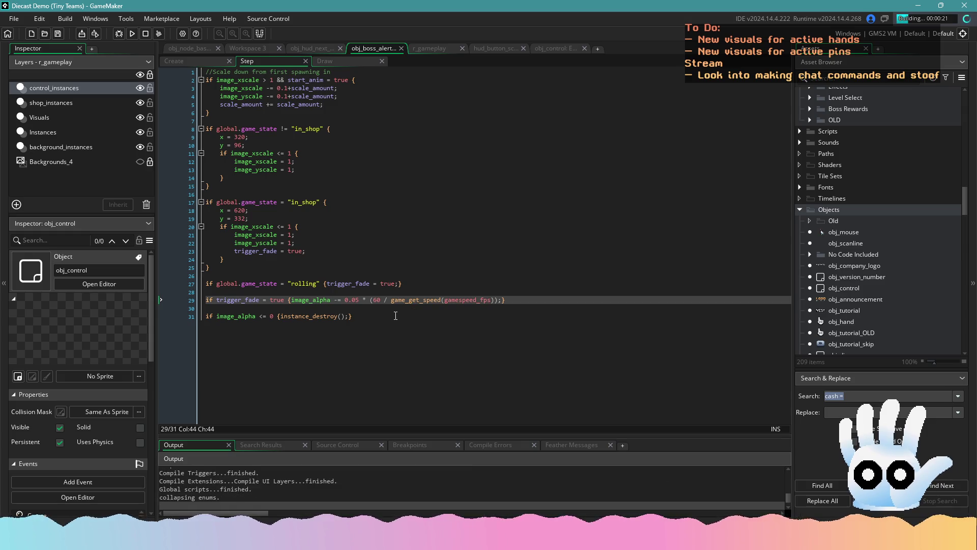
{"action": "left_click", "coordinate": [144, 35]}
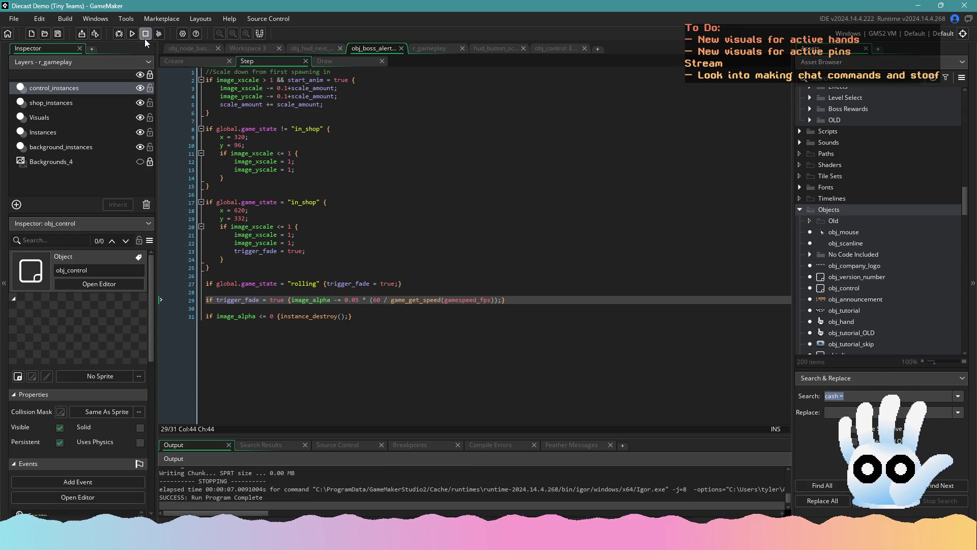
- Change the fade to 0.05 * (game_get_speed(gamespeed_fps)/60) and launch a test run with F5
{"action": "double_click", "coordinate": [375, 302]}
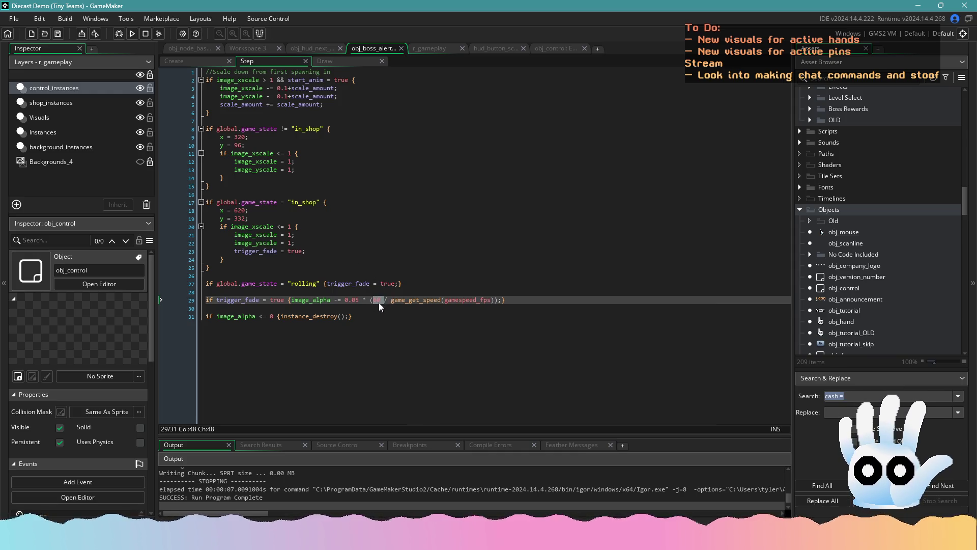
{"action": "key", "text": "BackSpace"}
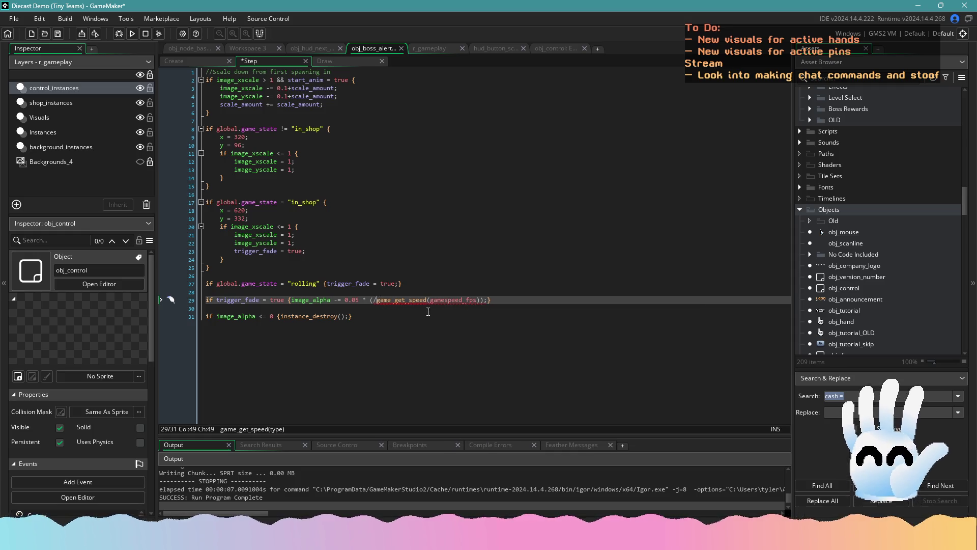
{"action": "left_click", "coordinate": [478, 301]}
{"action": "type", "text": "/60 "}
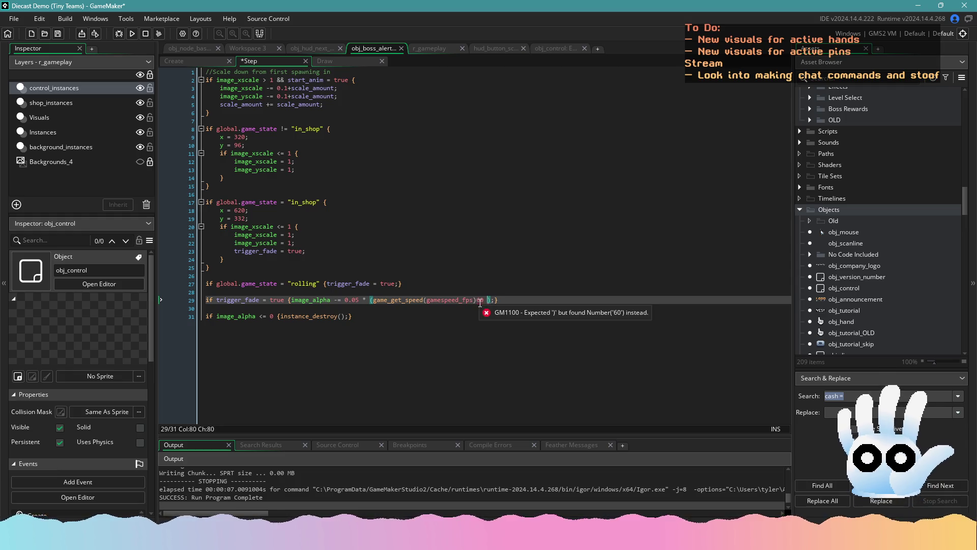
{"action": "type", "text": "/"}
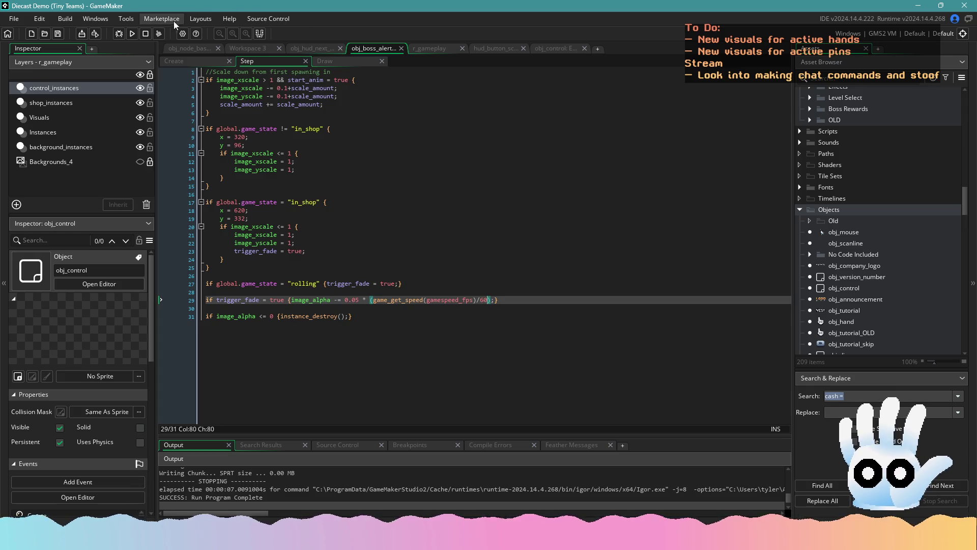
{"action": "key", "text": "F5"}
{"action": "left_click", "coordinate": [405, 322]}
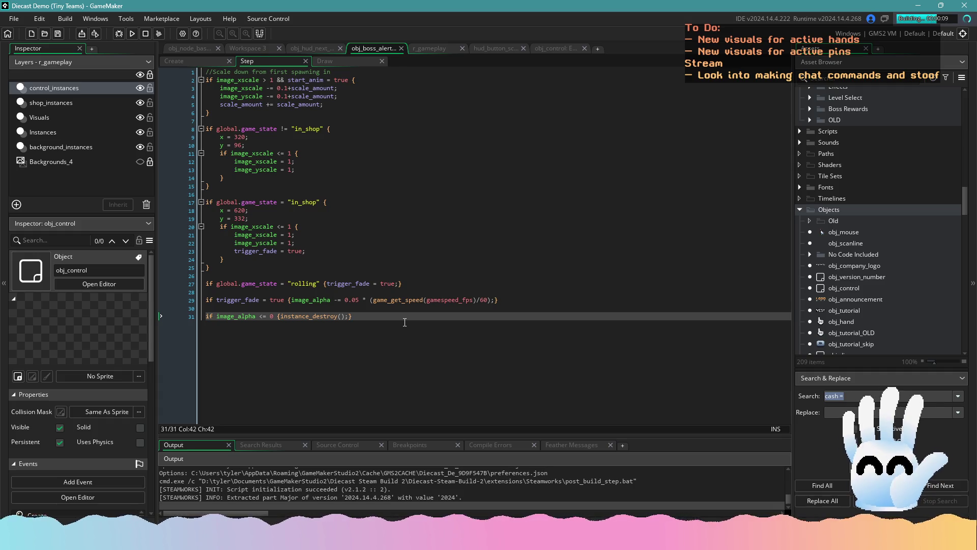
- Rewrite line 29's fade multiplier as (60 / game_get_speed(gamespeed_fps))
{"action": "key", "text": "ctrl+z"}
{"action": "key", "text": "Delete"}
{"action": "key", "text": "Delete"}
{"action": "key", "text": "Delete"}
{"action": "key", "text": "ctrl+Left"}
{"action": "key", "text": "ctrl+Left"}
{"action": "key", "text": "ctrl+Left"}
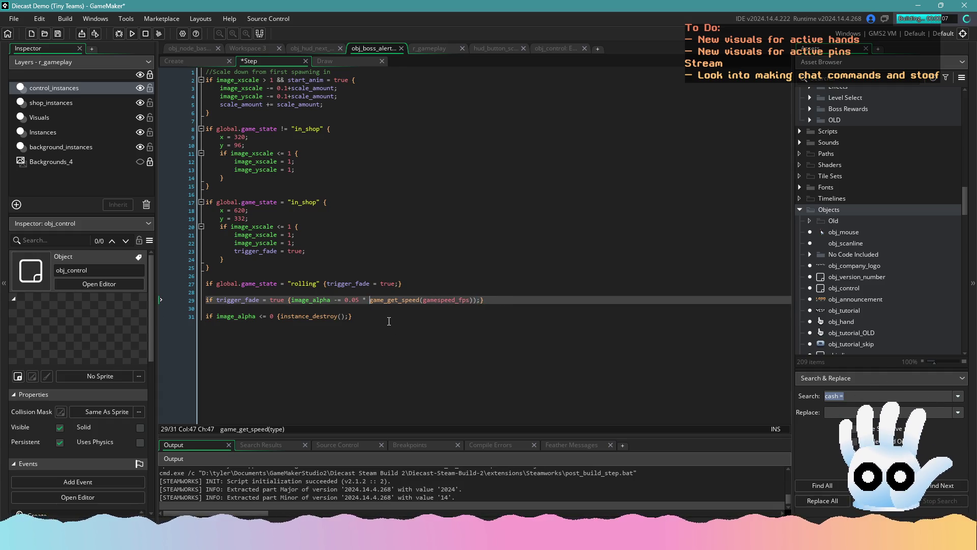
{"action": "type", "text": "60"}
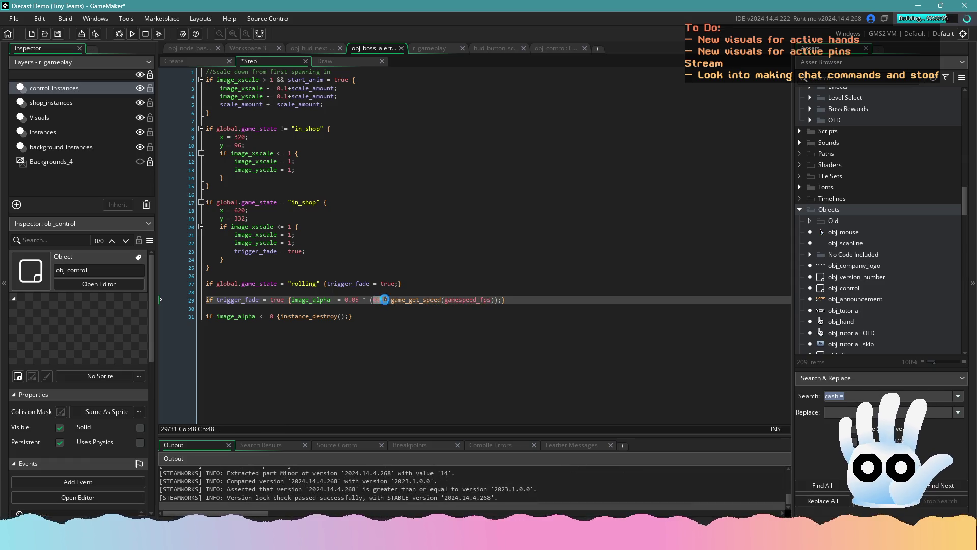
- Restart the test build, reviewing obj_hud_next and obj_boss_alert code, then open the title's play options
{"action": "left_click", "coordinate": [148, 33]}
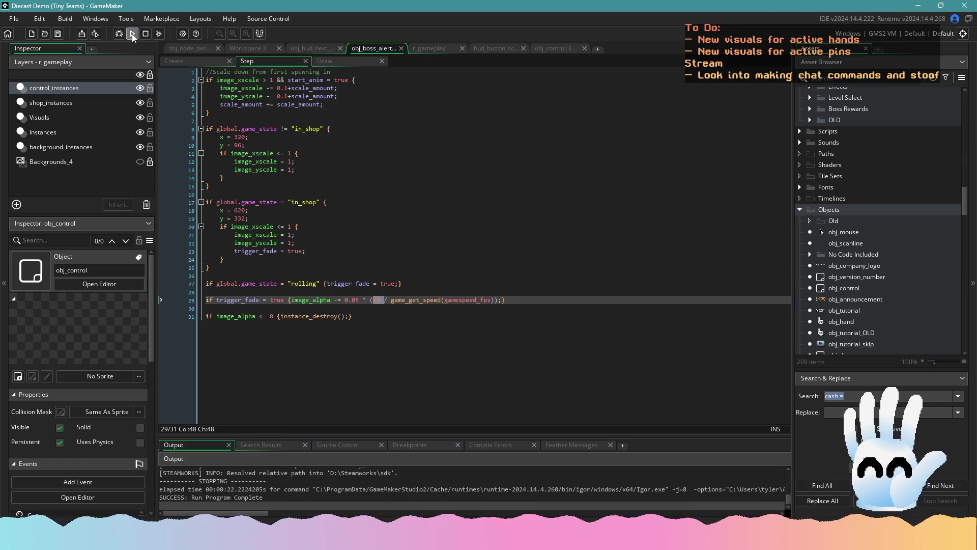
{"action": "left_click", "coordinate": [132, 34]}
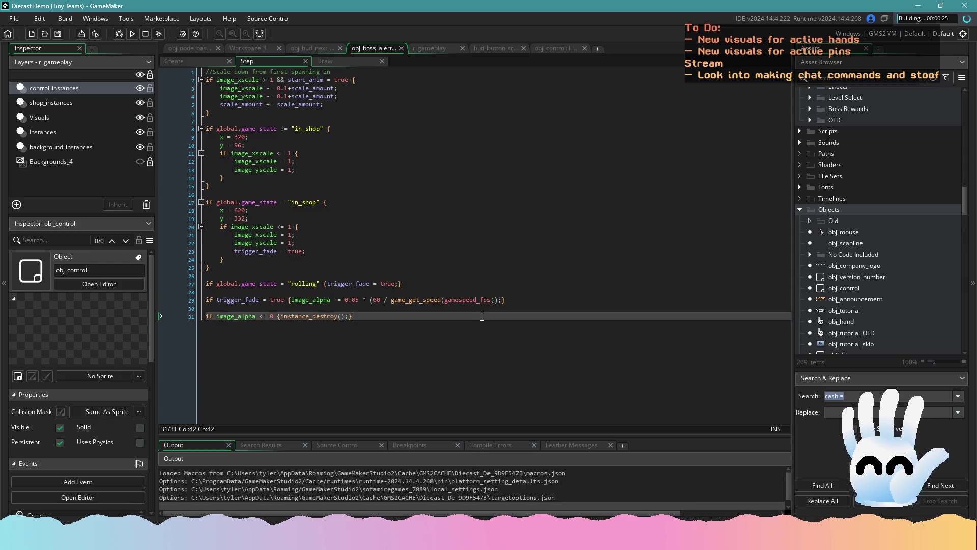
{"action": "left_click", "coordinate": [311, 48]}
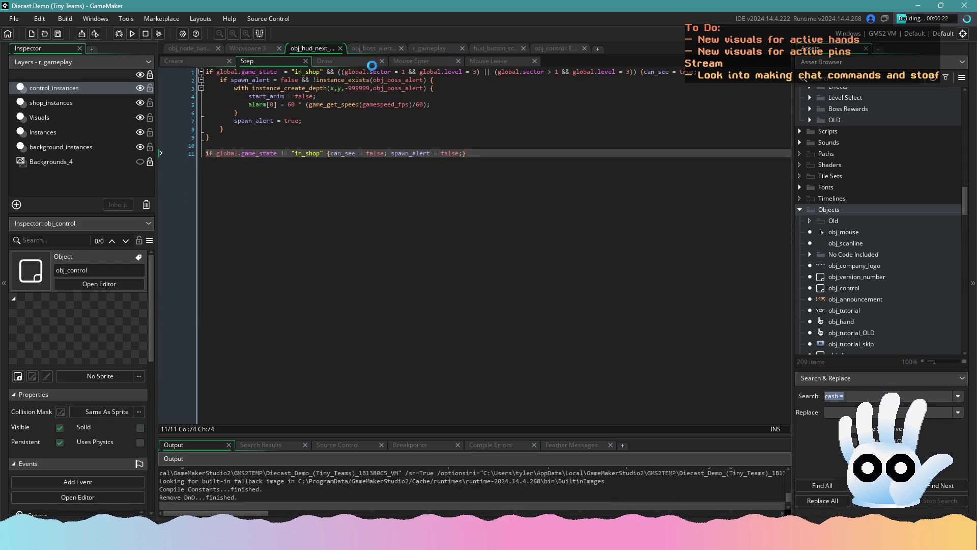
{"action": "left_click", "coordinate": [372, 49]}
{"action": "left_click", "coordinate": [325, 48]}
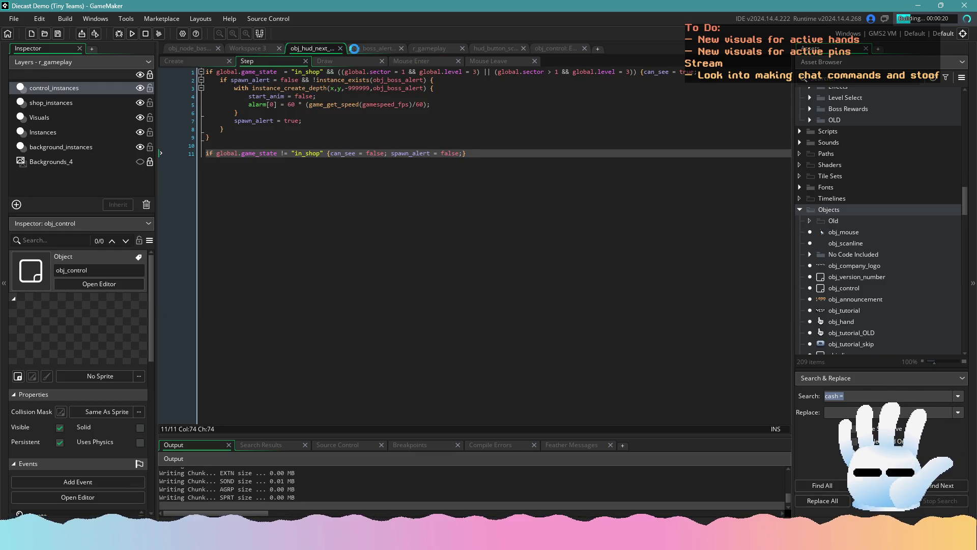
{"action": "left_click", "coordinate": [372, 48]}
{"action": "left_click", "coordinate": [472, 300]}
{"action": "left_click", "coordinate": [568, 292]}
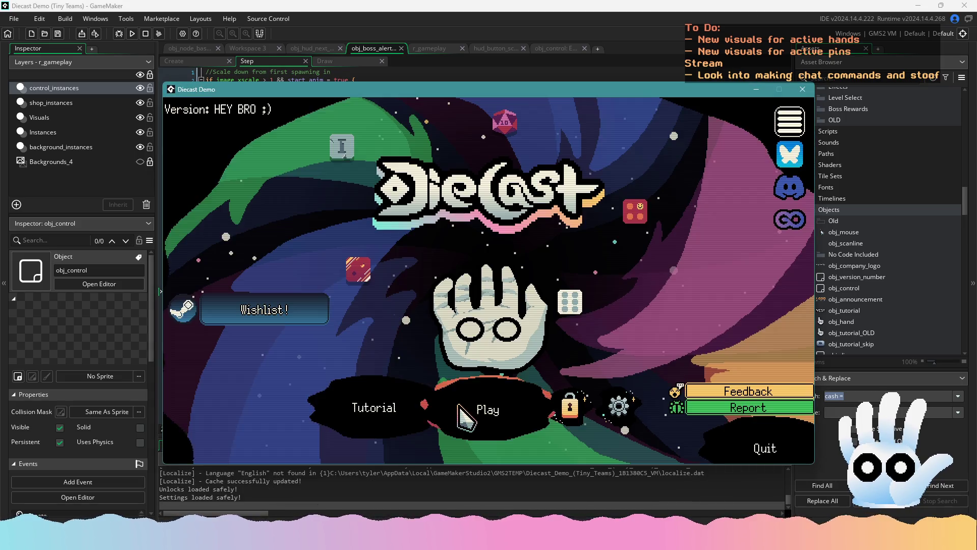
{"action": "left_click", "coordinate": [478, 422]}
- Continue the run, beat the Leech round at 3486 of 2542, take the first reward, and pick Yellow
{"action": "left_click", "coordinate": [481, 437]}
{"action": "left_click", "coordinate": [484, 410]}
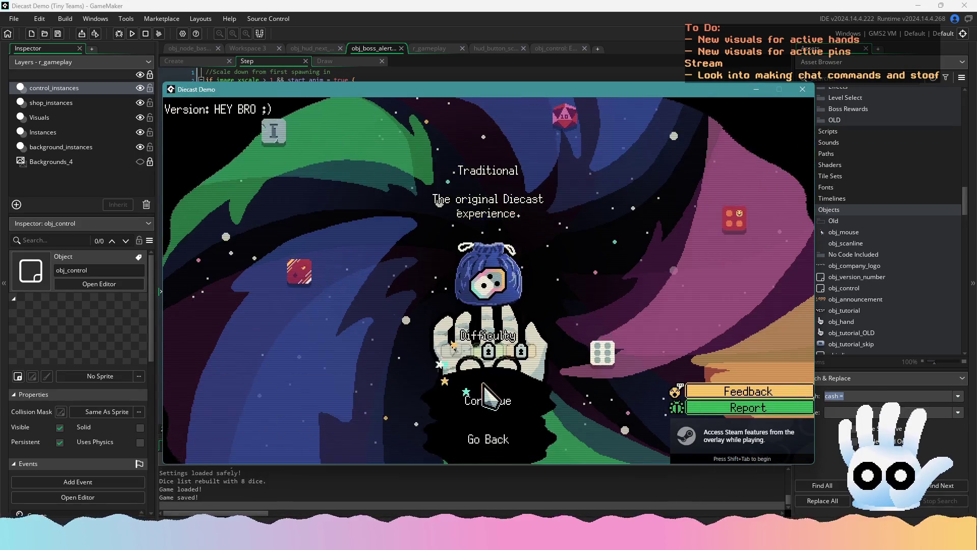
{"action": "left_click", "coordinate": [487, 396]}
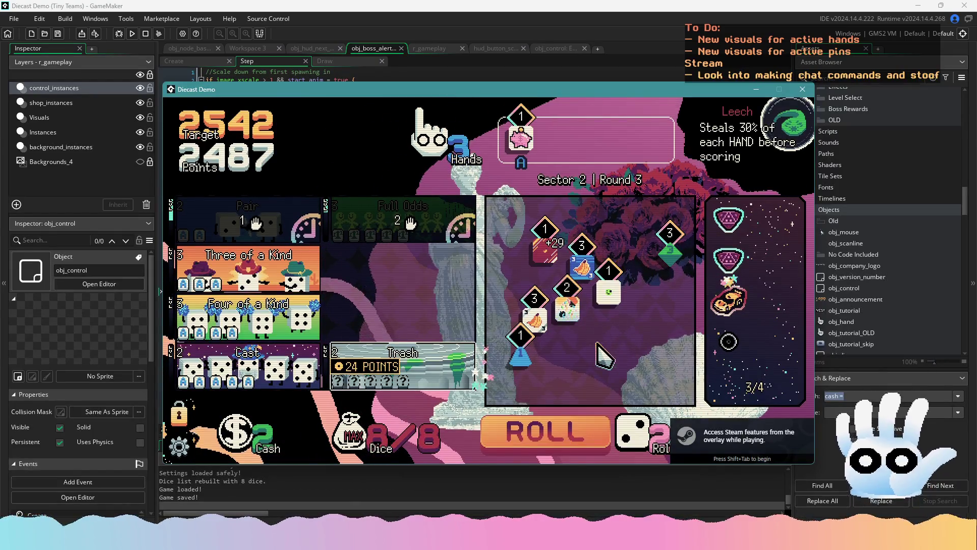
{"action": "mouse_move", "coordinate": [244, 273]}
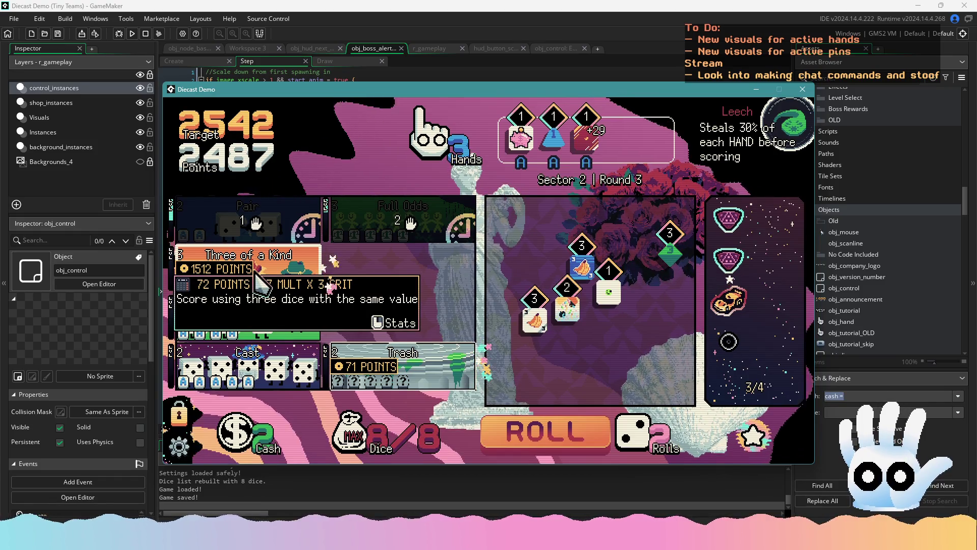
{"action": "key", "text": "Escape"}
{"action": "key", "text": "Escape"}
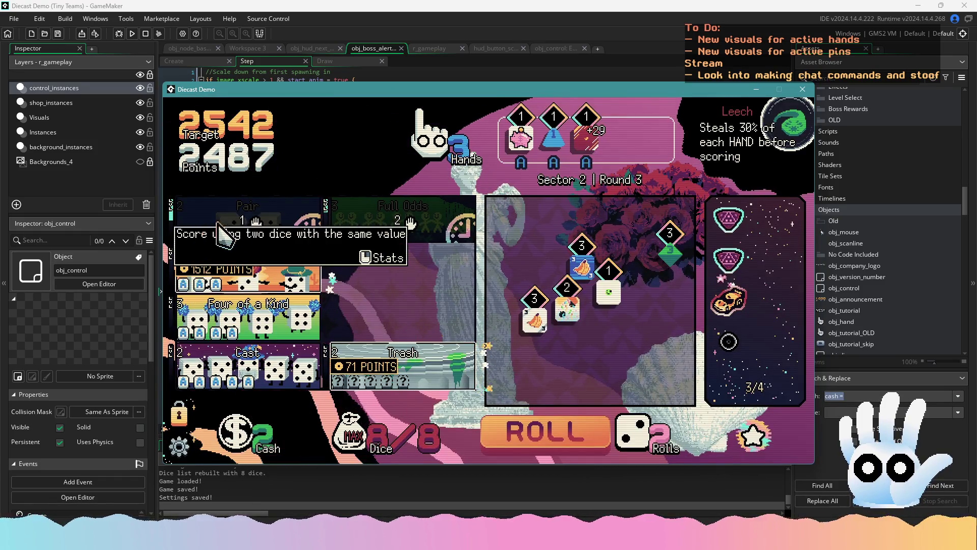
{"action": "left_click", "coordinate": [239, 278]}
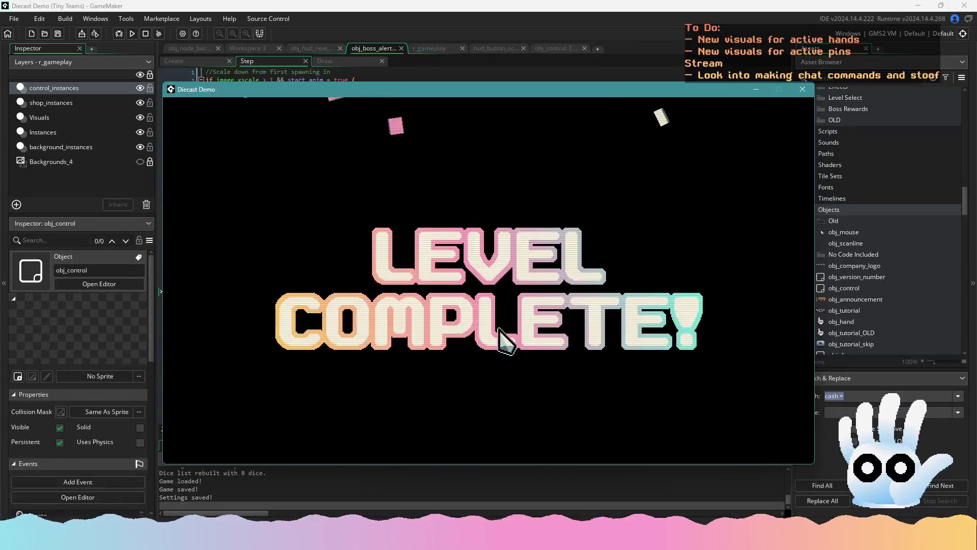
{"action": "left_click", "coordinate": [389, 307]}
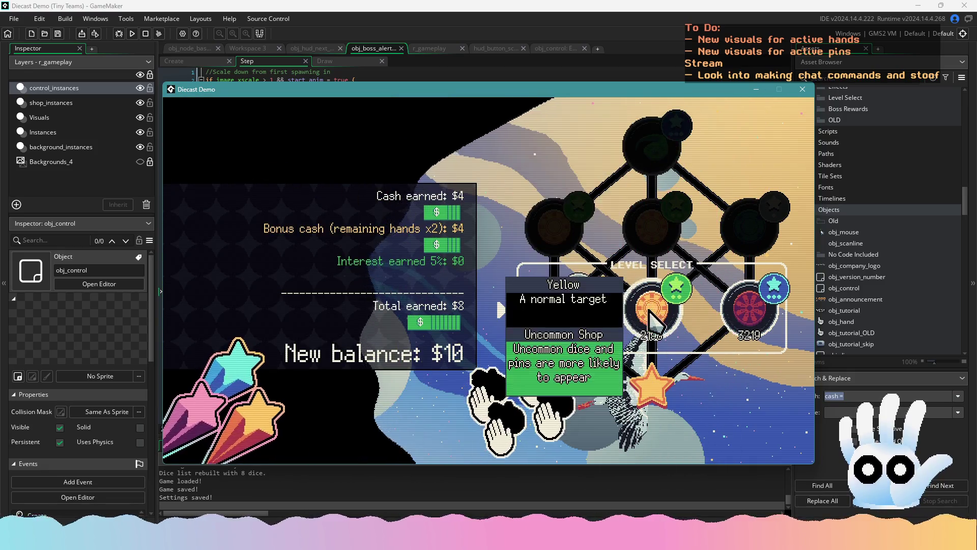
{"action": "left_click", "coordinate": [651, 317]}
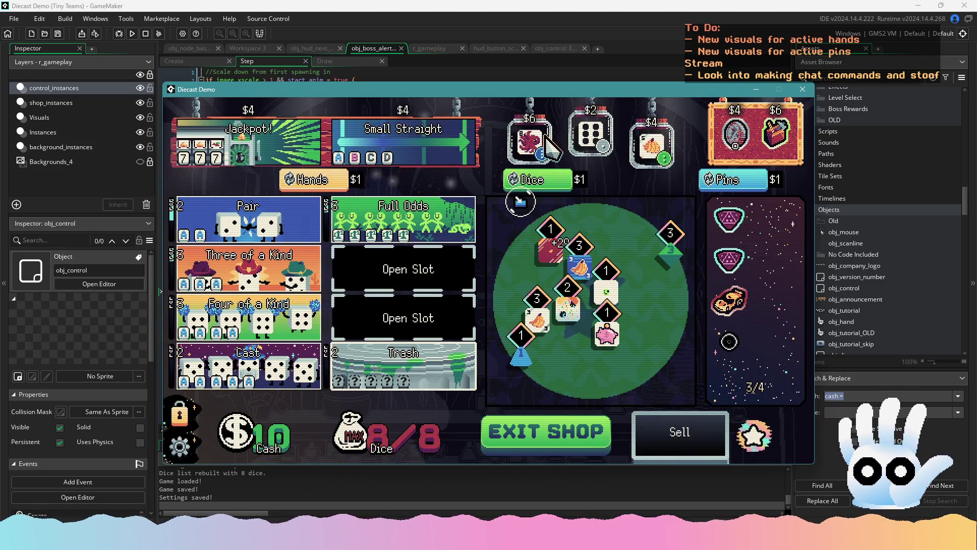
- Leave the shop, clear Sector 3 Round 1, and exit the shop again to begin Round 2
{"action": "left_click", "coordinate": [613, 438]}
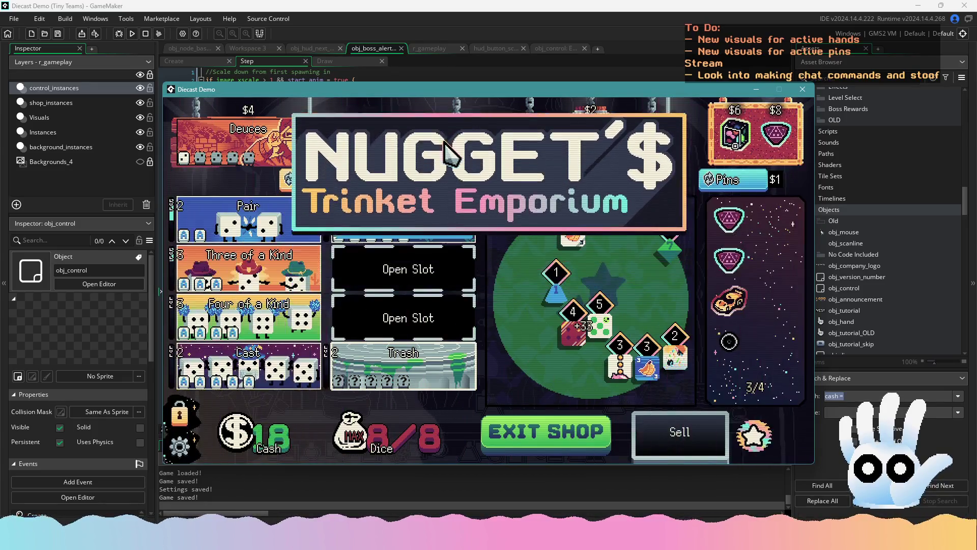
{"action": "left_click", "coordinate": [580, 425]}
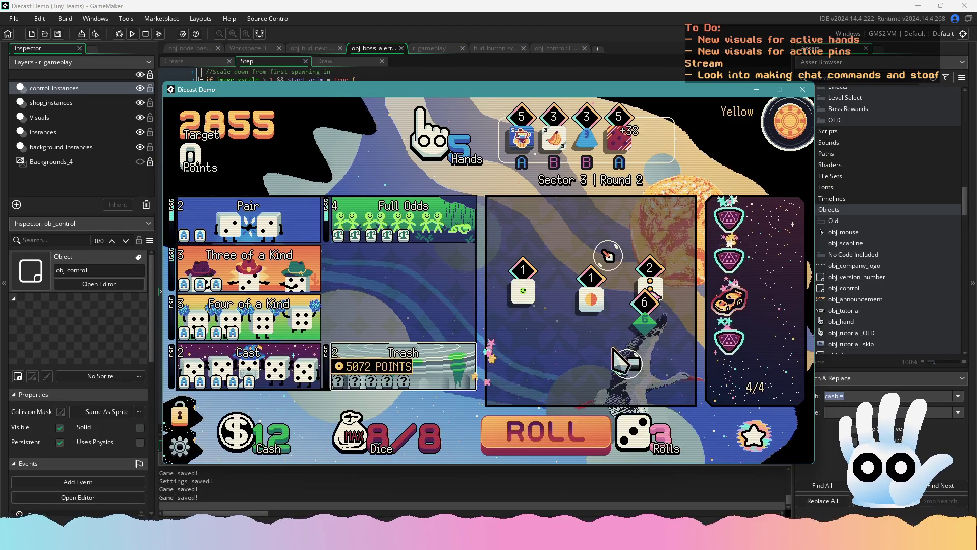
- Reroll and play Full Odds to clear Sector 3 Round 2, then leave the shop for Round 3
{"action": "left_click", "coordinate": [569, 430]}
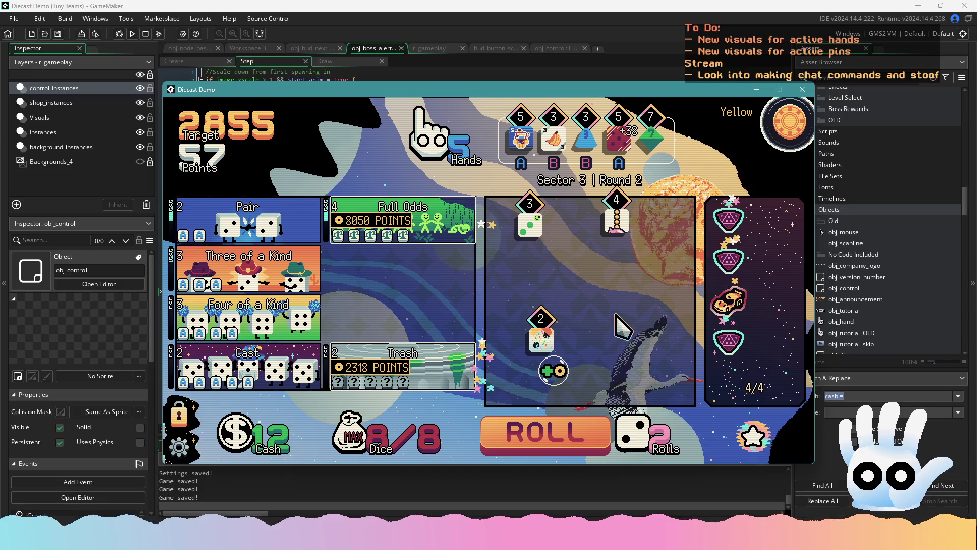
{"action": "mouse_move", "coordinate": [460, 218]}
{"action": "left_click", "coordinate": [401, 218]}
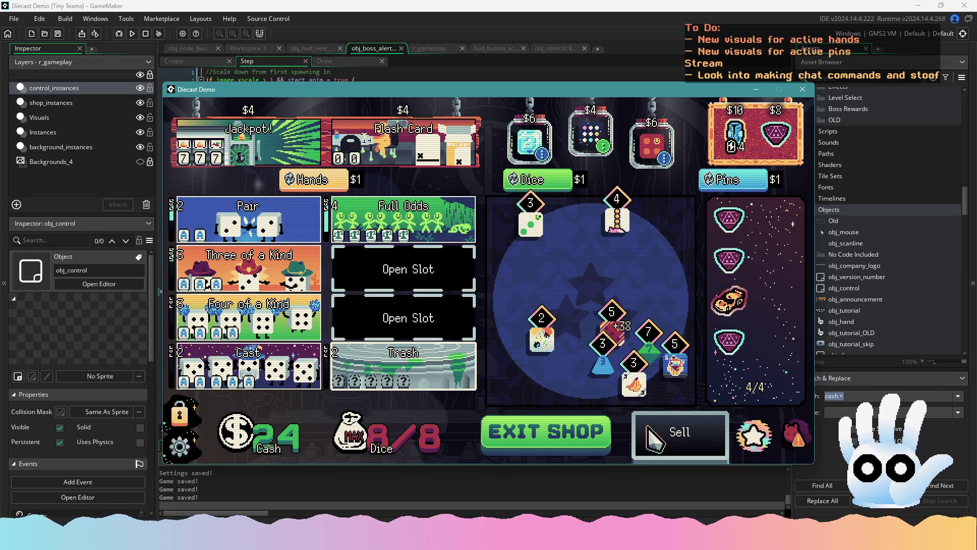
{"action": "left_click", "coordinate": [586, 430]}
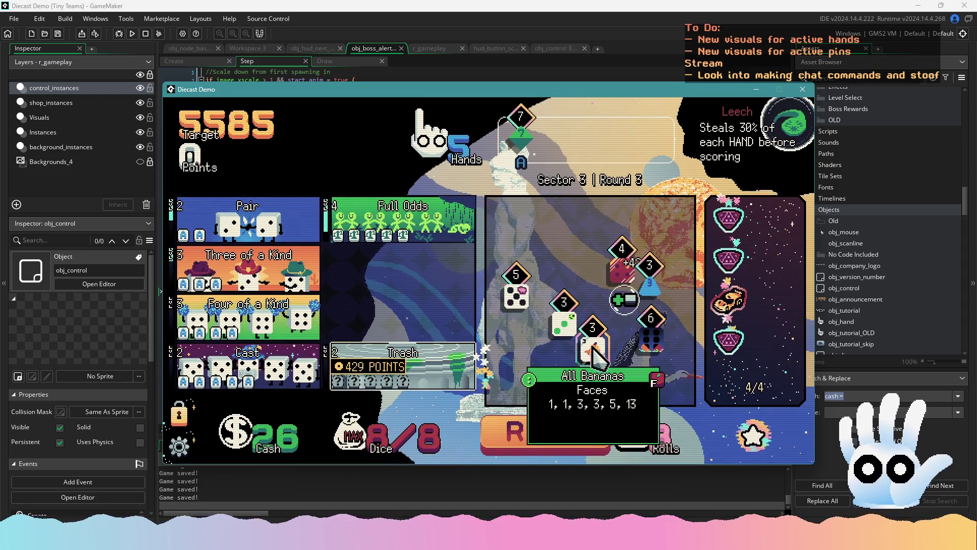
- Score Three of a Kind to trigger the Leech alert, then set the game speed to x2
{"action": "left_click", "coordinate": [641, 272]}
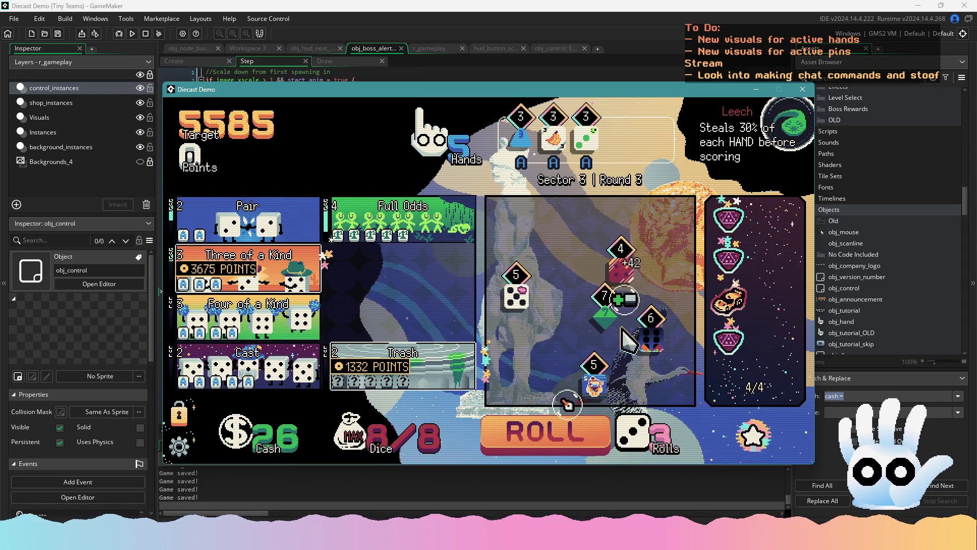
{"action": "left_click", "coordinate": [267, 276]}
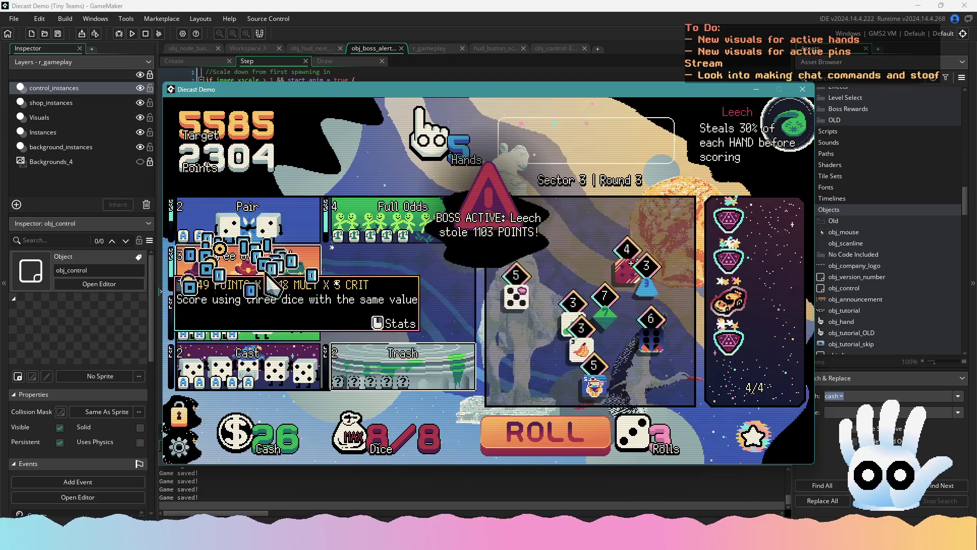
{"action": "left_click", "coordinate": [194, 444]}
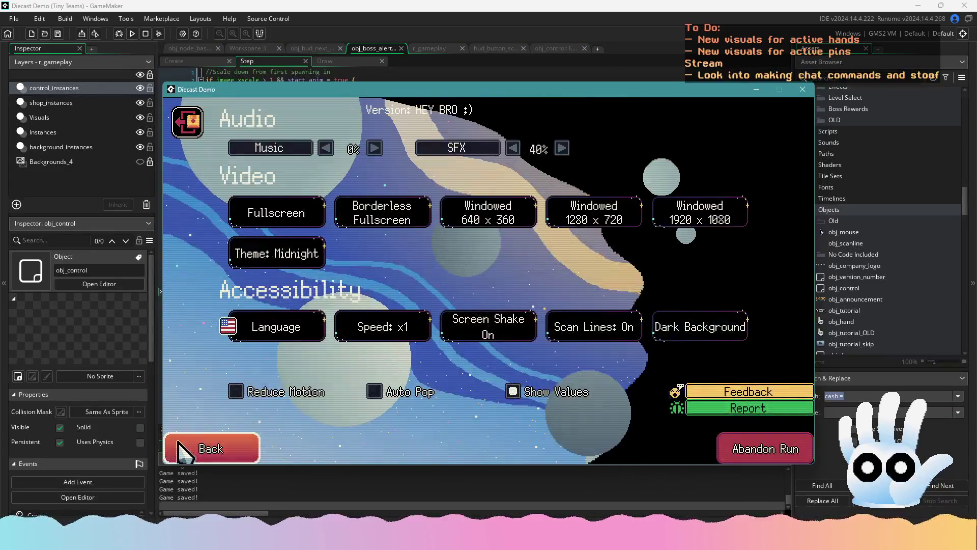
{"action": "left_click", "coordinate": [196, 448]}
{"action": "left_click", "coordinate": [183, 447]}
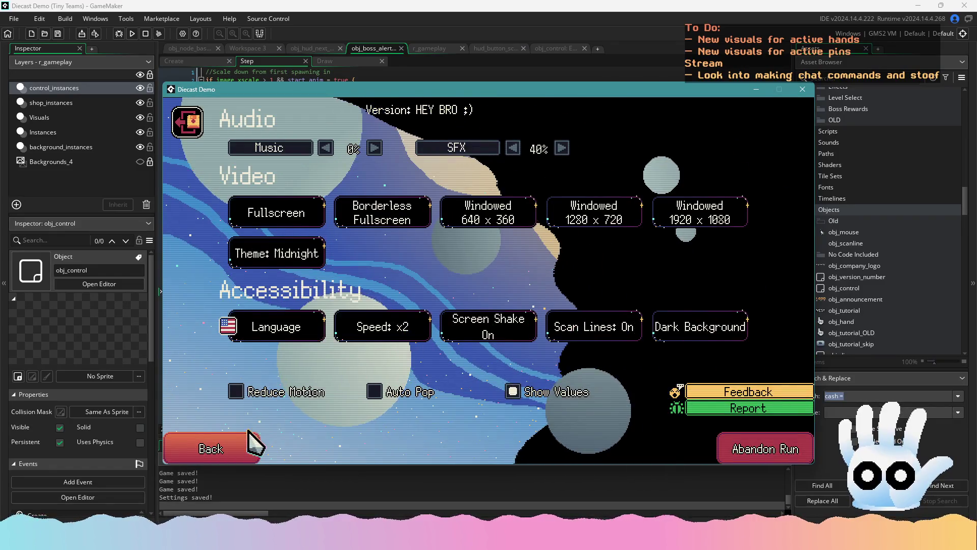
{"action": "left_click", "coordinate": [249, 437]}
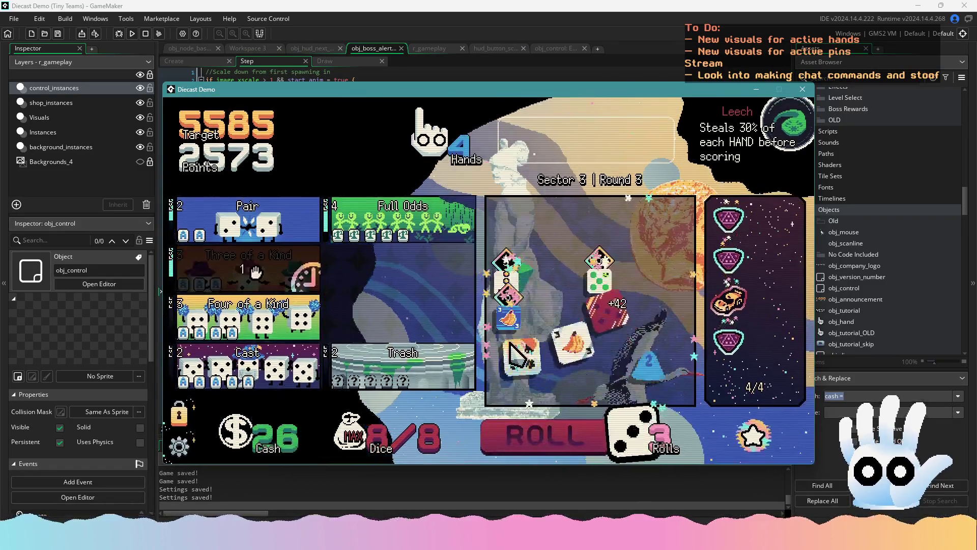